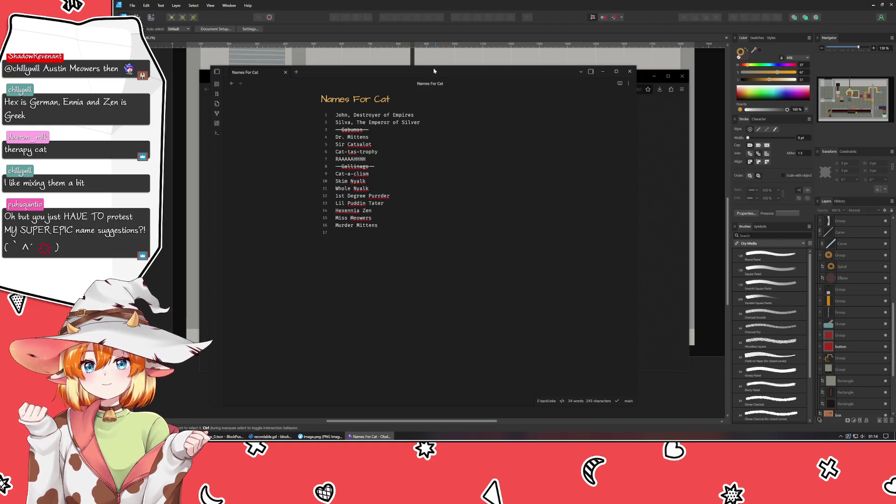
# Close the Obsidian window showing the 16-name Names For Cat note.
pyautogui.hotkey('alt', 'F4')
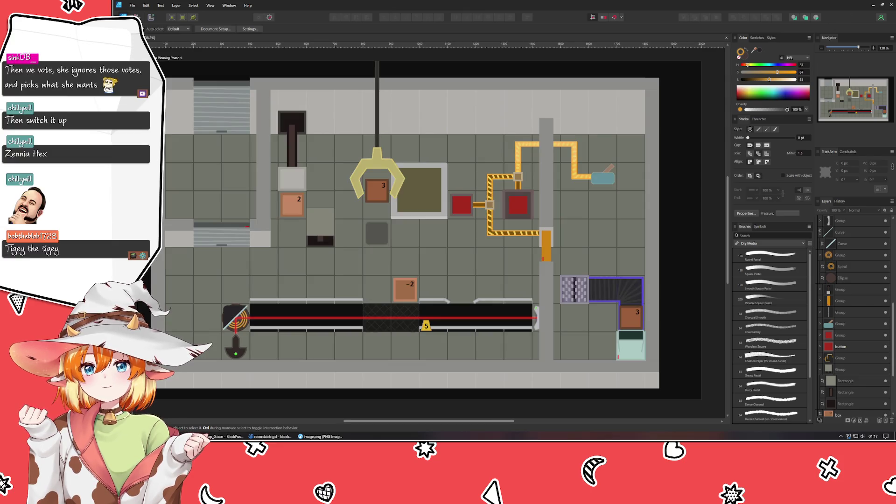
# Pan around the level mockup and pick the Rectangle Tool (M).
pyautogui.moveTo(579, 251); pyautogui.dragTo(599, 242)
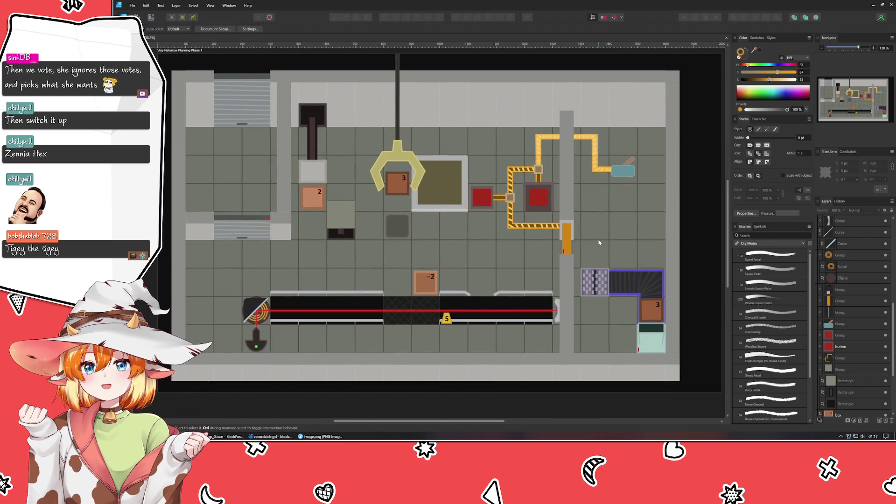
pyautogui.moveTo(599, 243); pyautogui.dragTo(595, 258)
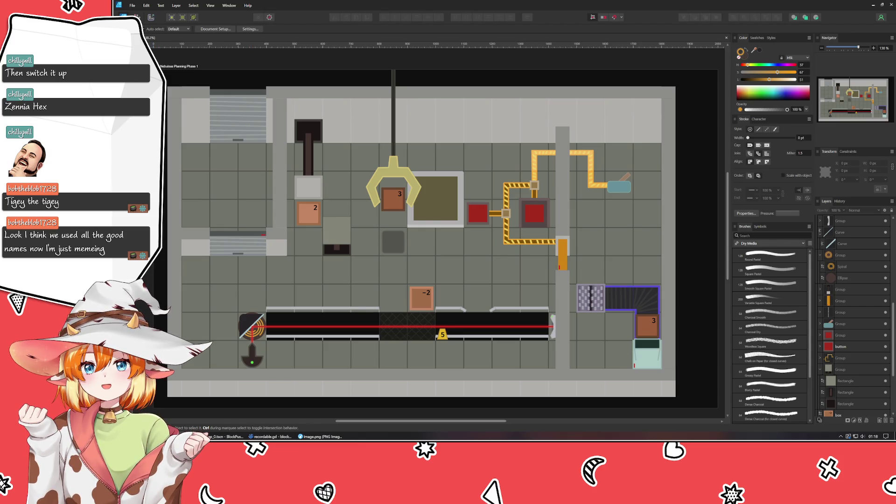
pyautogui.press('m')
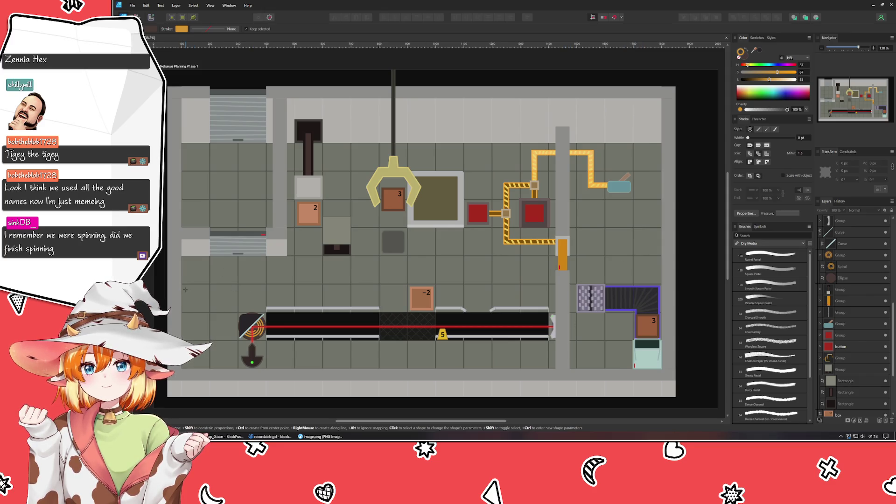
# Draw a dark brown square on the tile left of the laser, resized to fill the tile.
pyautogui.moveTo(182, 285); pyautogui.dragTo(210, 311)
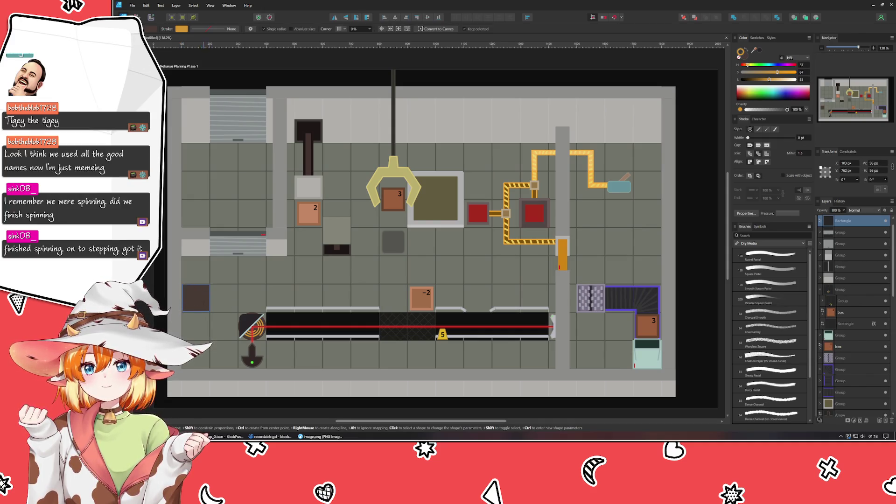
pyautogui.scroll(3, 212, 304)
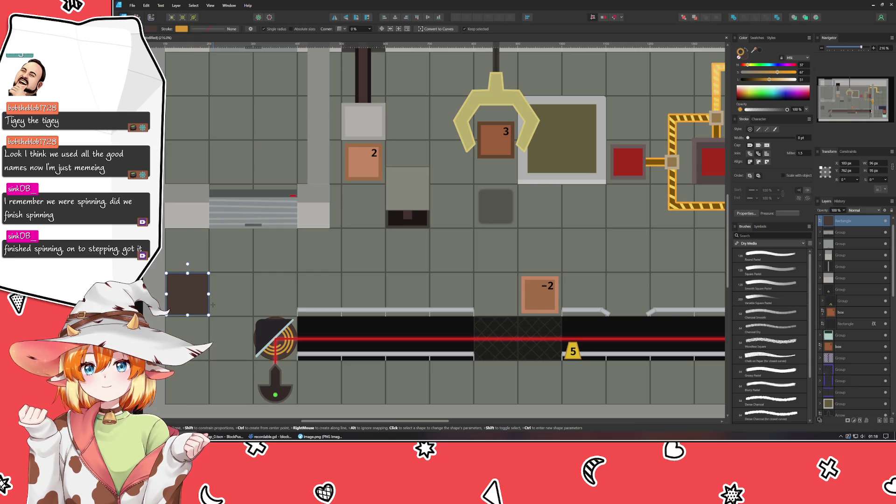
pyautogui.moveTo(212, 305); pyautogui.dragTo(247, 308)
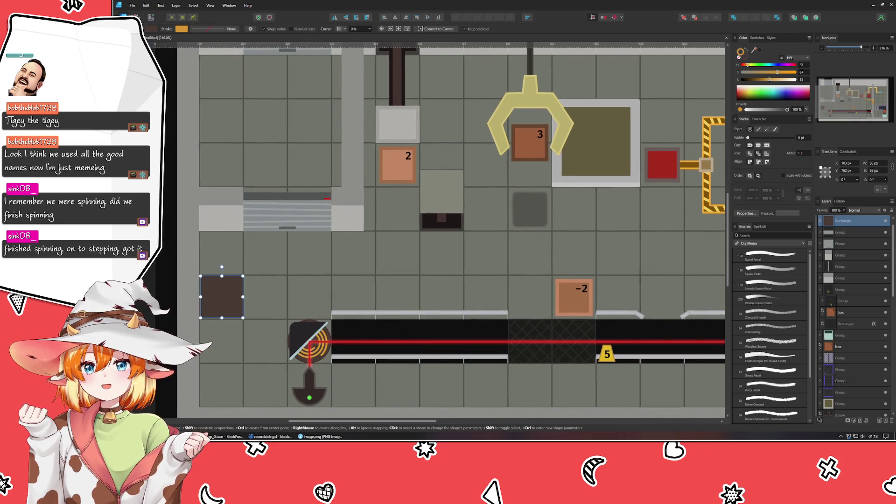
pyautogui.press('v')
pyautogui.scroll(5, 200, 301)
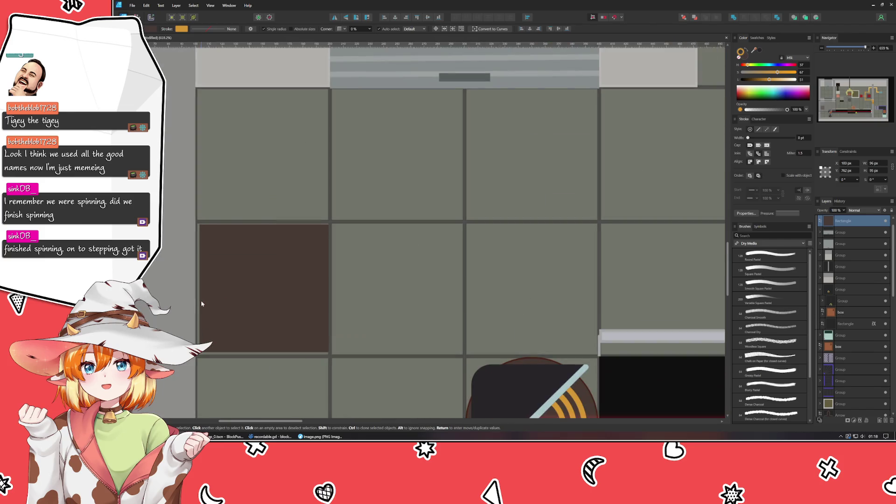
pyautogui.moveTo(200, 352); pyautogui.dragTo(196, 357)
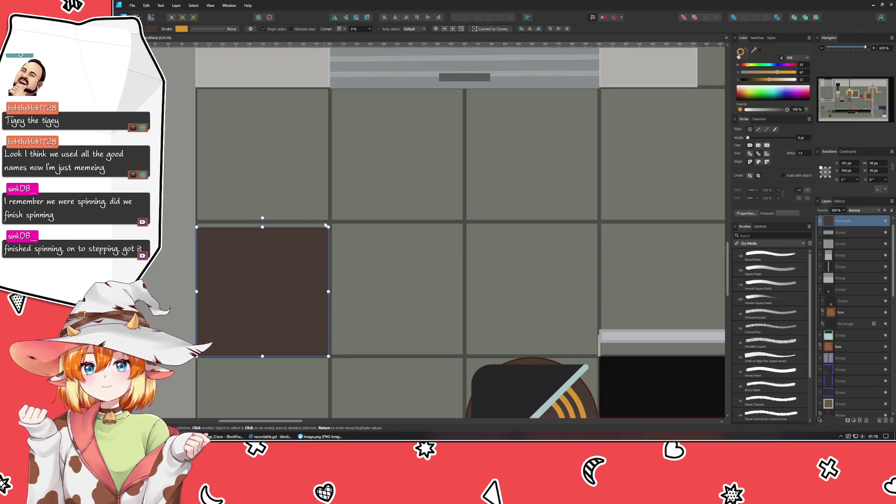
pyautogui.moveTo(328, 227); pyautogui.dragTo(329, 222)
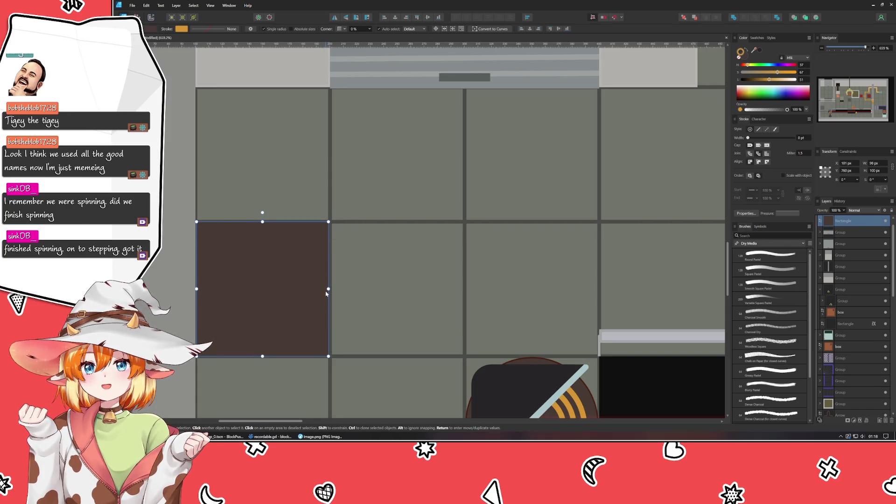
# Set the dark brown square's stroke to None.
pyautogui.click(364, 297)
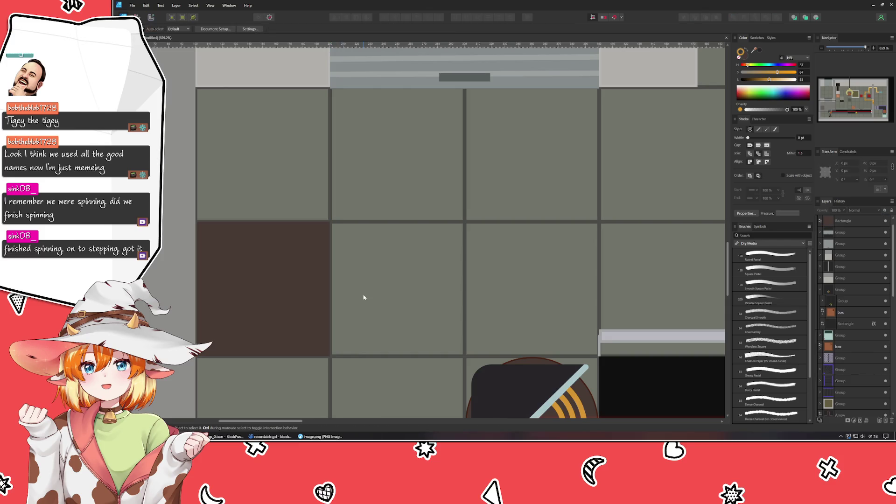
pyautogui.click(247, 302)
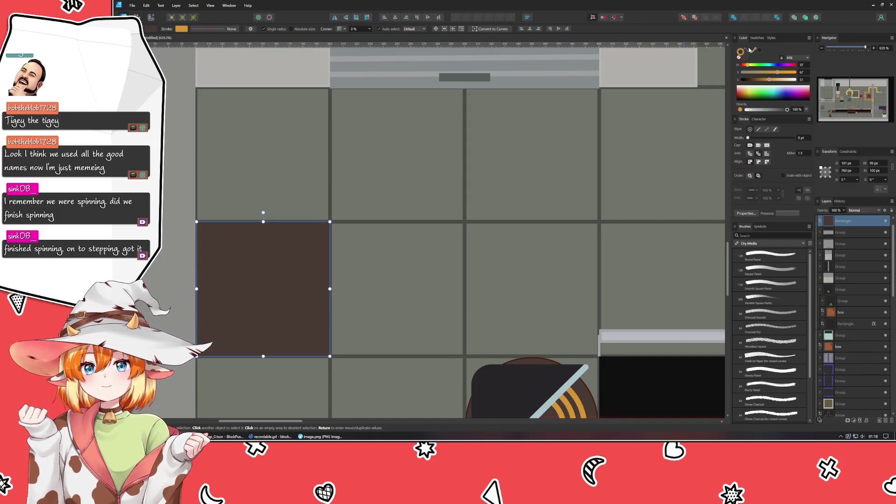
pyautogui.click(739, 58)
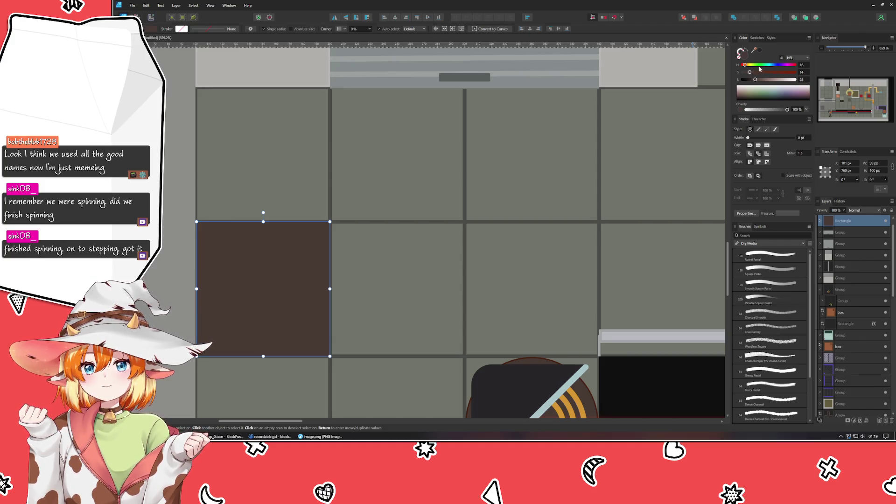
# Recolour the square bright lime green using the hue, lightness and saturation sliders.
pyautogui.moveTo(760, 69); pyautogui.dragTo(754, 69)
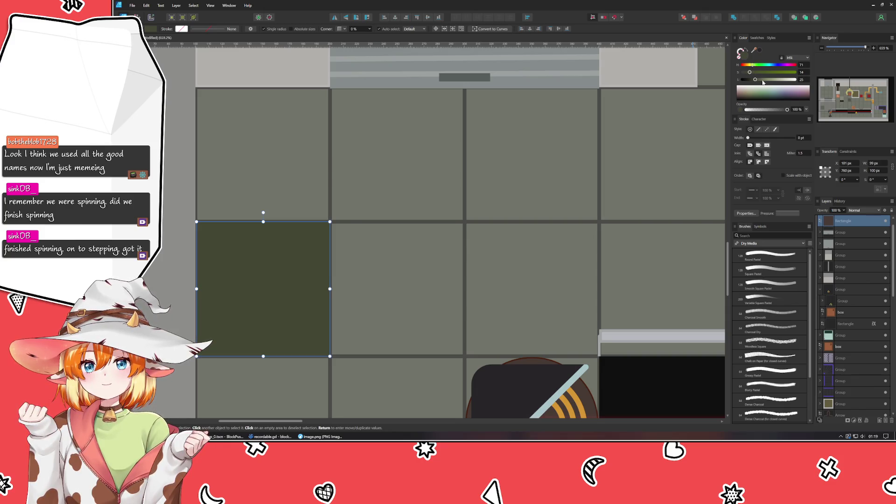
pyautogui.click(769, 80)
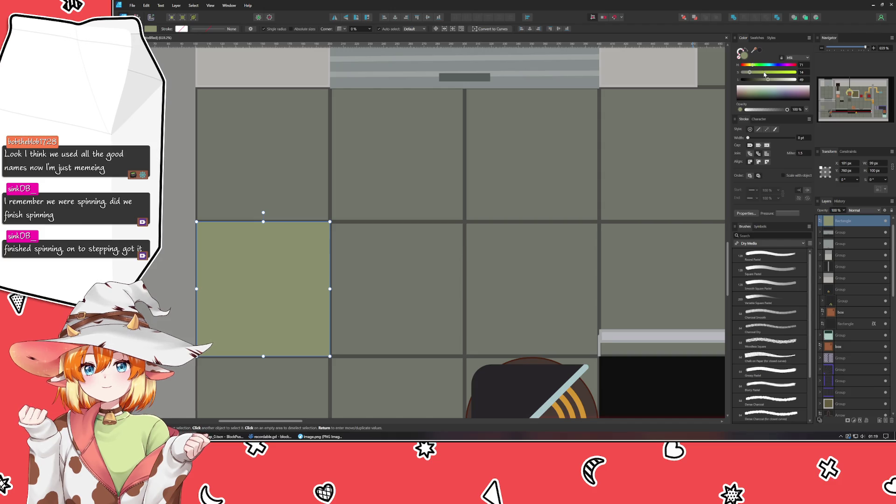
pyautogui.click(765, 73)
pyautogui.moveTo(766, 75); pyautogui.dragTo(775, 73)
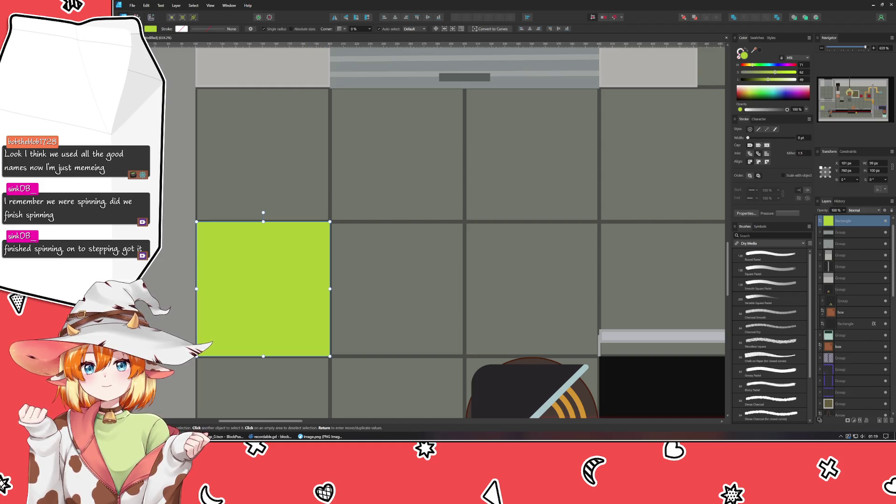
# Duplicate the green square with Ctrl+J and drop the copy's lightness to 10 for near-black.
pyautogui.press('p')
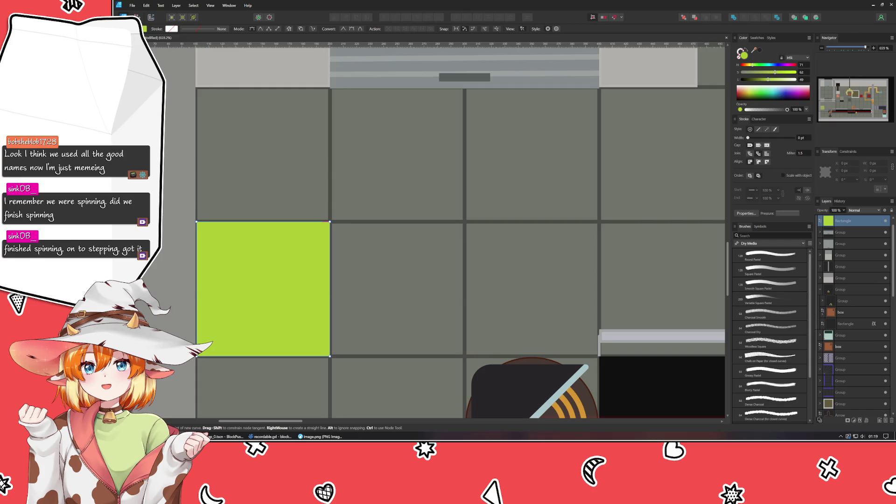
pyautogui.press('m')
pyautogui.hotkey('ctrl', 'j')
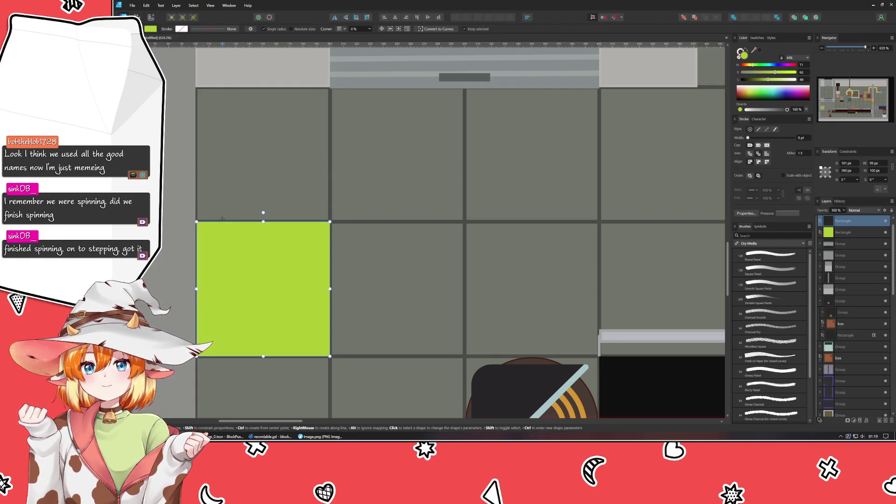
pyautogui.moveTo(768, 80); pyautogui.dragTo(742, 73)
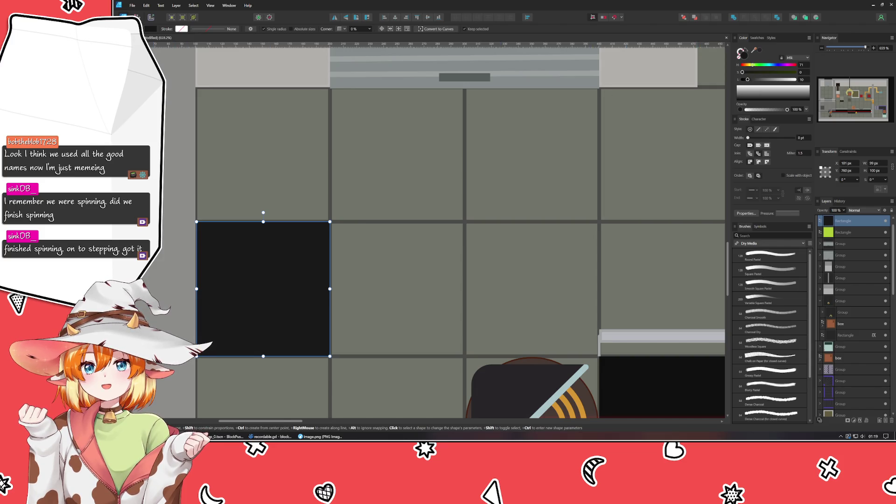
pyautogui.press('p')
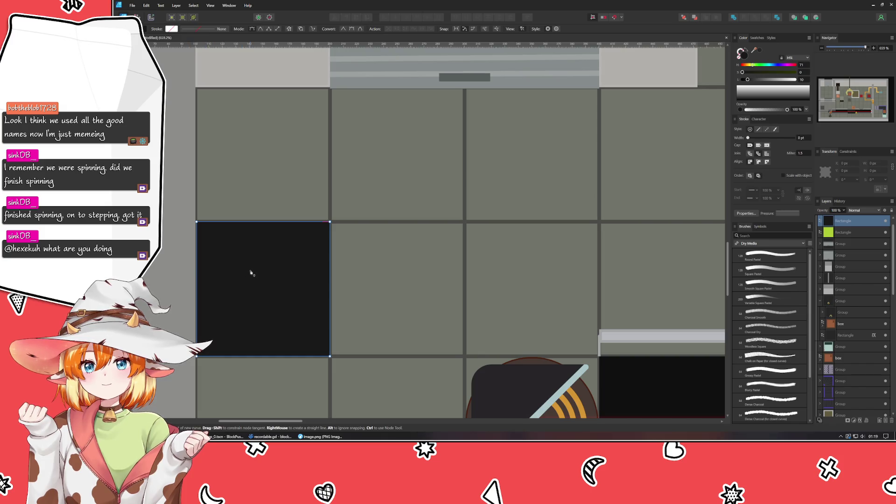
# Draw a closed six-point zigzag lightning bolt over the tile with the Pen Tool.
pyautogui.click(268, 250)
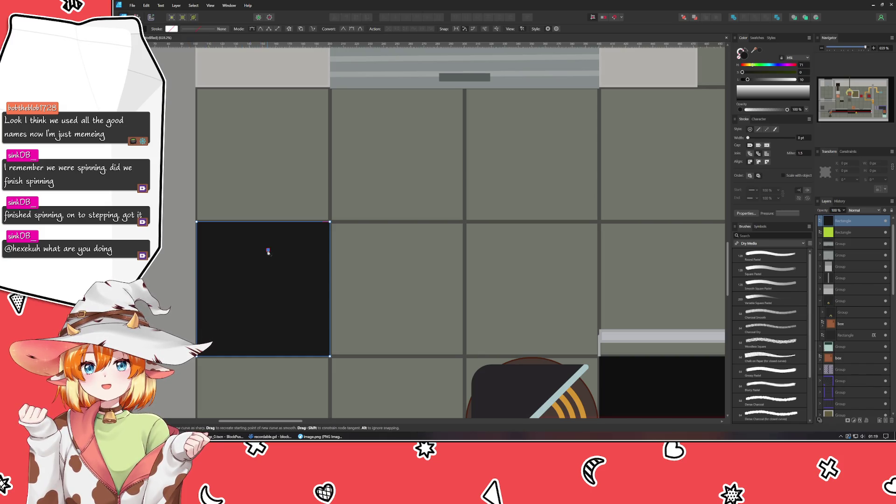
pyautogui.click(240, 281)
pyautogui.click(269, 312)
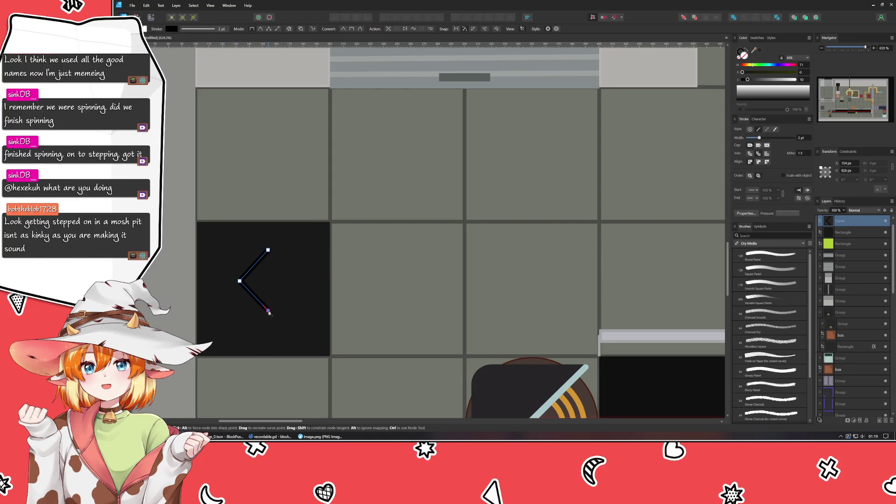
pyautogui.click(253, 343)
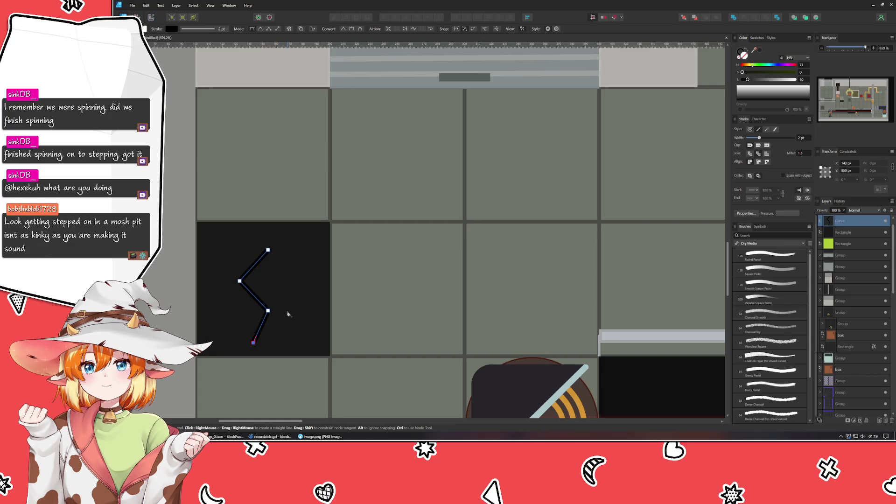
pyautogui.click(287, 312)
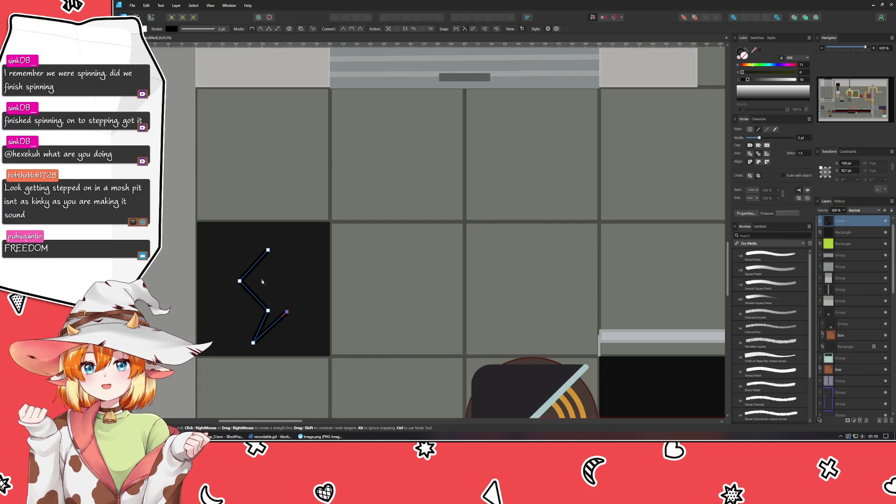
pyautogui.click(262, 278)
pyautogui.click(269, 251)
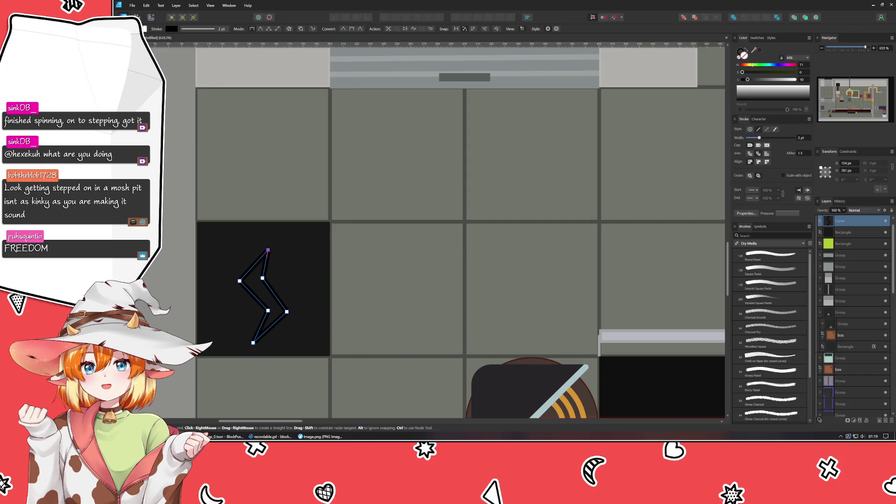
# Give the bolt a dark grey fill and subtract it from the black square.
pyautogui.press('a')
pyautogui.moveTo(754, 49); pyautogui.dragTo(764, 45)
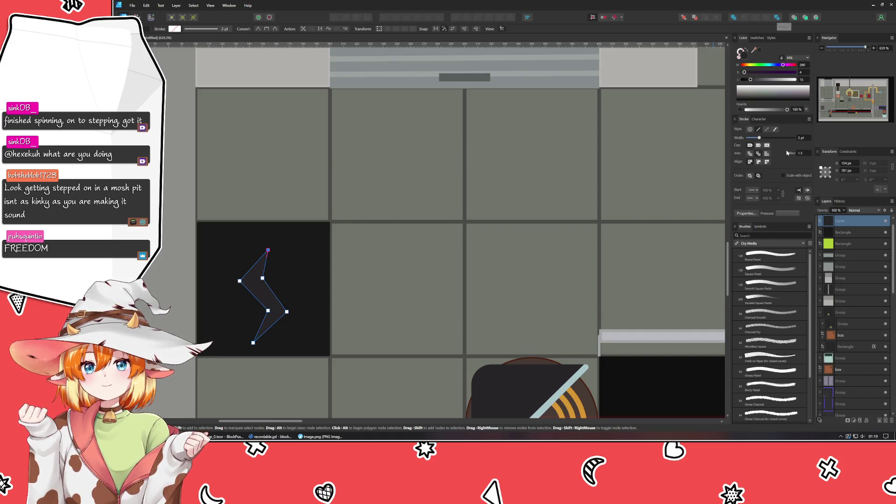
pyautogui.keyDown('shift'); pyautogui.click(843, 232); pyautogui.keyUp('shift')
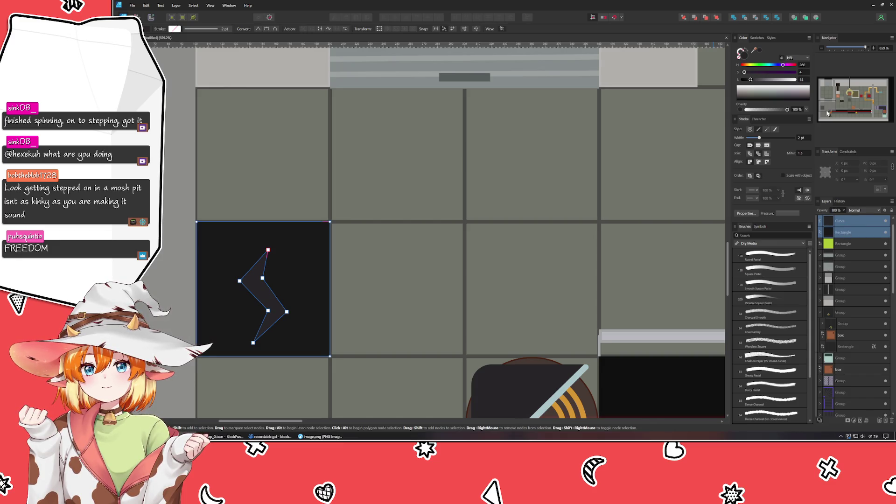
pyautogui.click(745, 17)
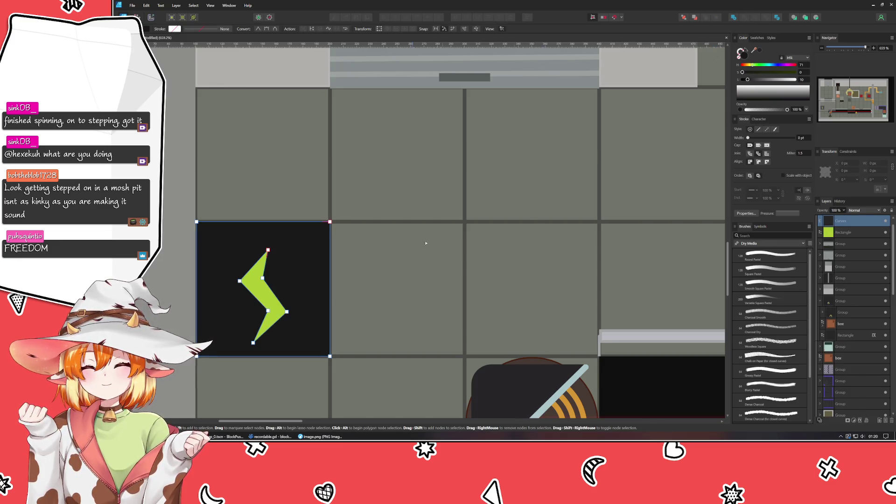
# Select all of the bolt's nodes and nudge them up and to the right.
pyautogui.moveTo(220, 244); pyautogui.dragTo(316, 353)
pyautogui.press('Up')
pyautogui.press('Up')
pyautogui.press('Up')
pyautogui.press('Right')
pyautogui.press('Right')
pyautogui.press('Right')
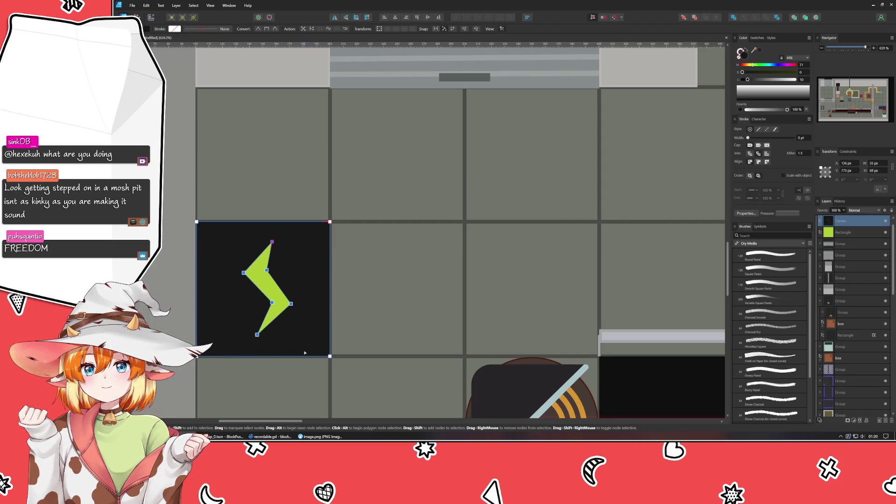
pyautogui.click(248, 305)
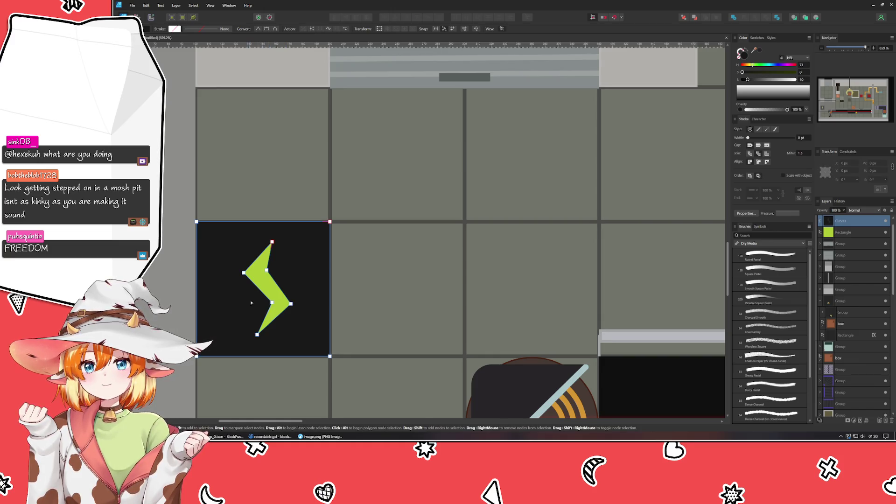
pyautogui.click(291, 303)
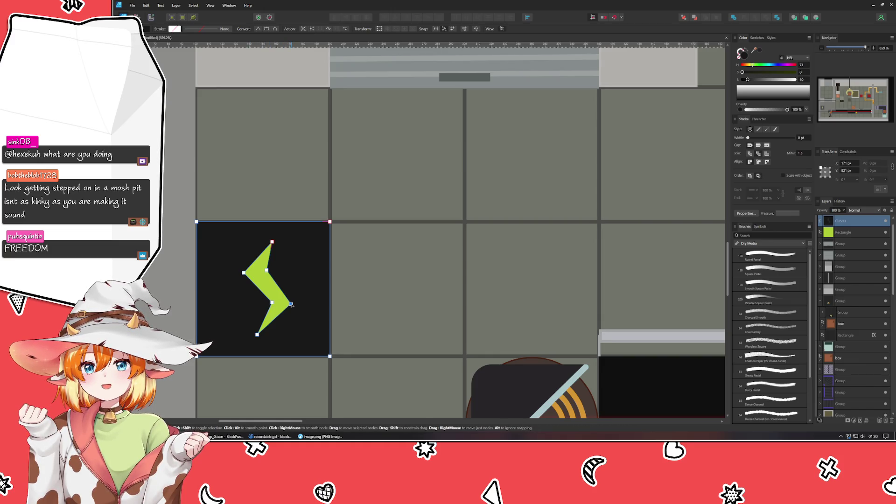
# Reselect all the bolt's points and nudge them slightly left.
pyautogui.click(389, 303)
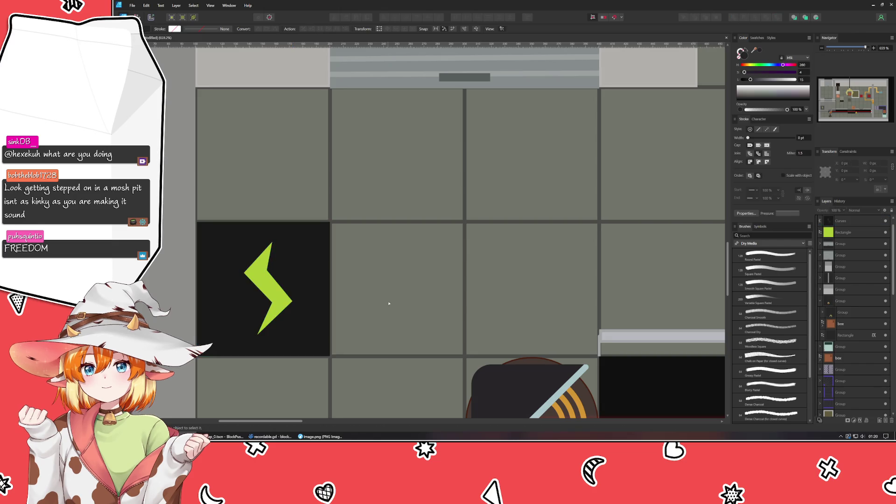
pyautogui.click(250, 275)
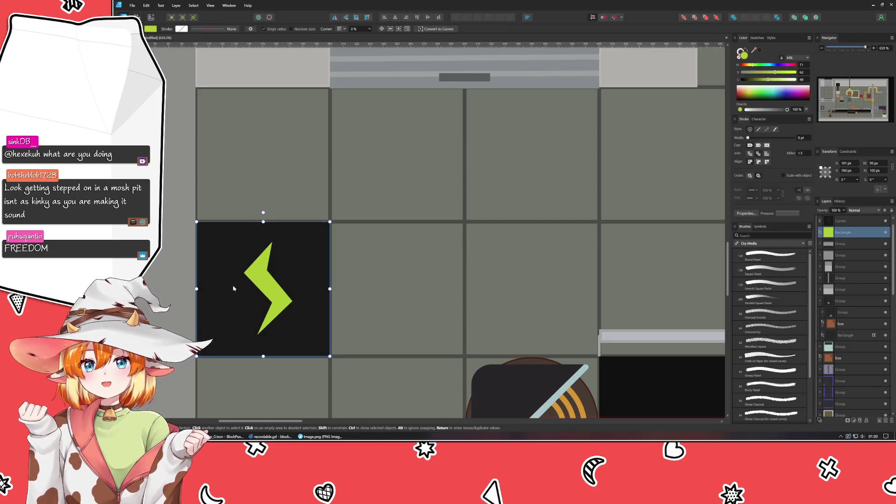
pyautogui.press('a')
pyautogui.moveTo(290, 244)
pyautogui.mouseDown()
pyautogui.moveTo(233, 311)
pyautogui.moveTo(224, 343)
pyautogui.moveTo(213, 256)
pyautogui.moveTo(314, 348)
pyautogui.mouseUp()
pyautogui.press('Left')
pyautogui.press('Left')
pyautogui.press('Left')
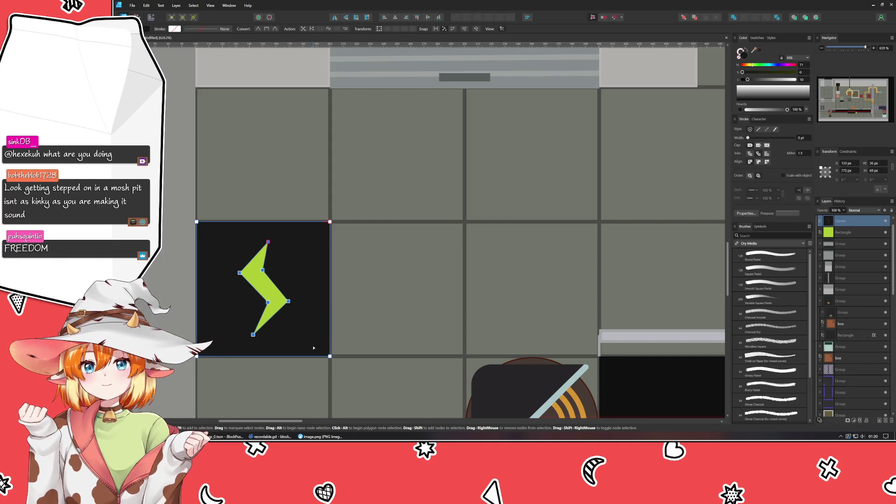
pyautogui.click(382, 306)
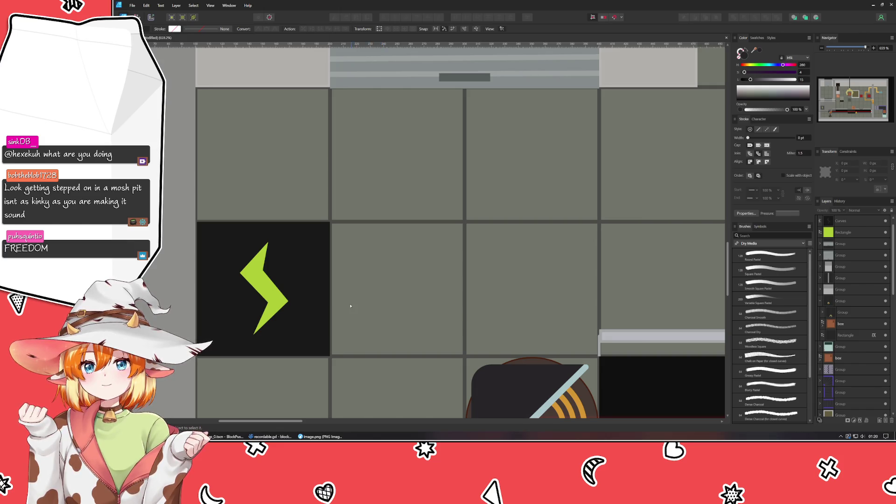
# Inspect the bolt's shape by selecting it and its right point, then deselecting it.
pyautogui.click(297, 313)
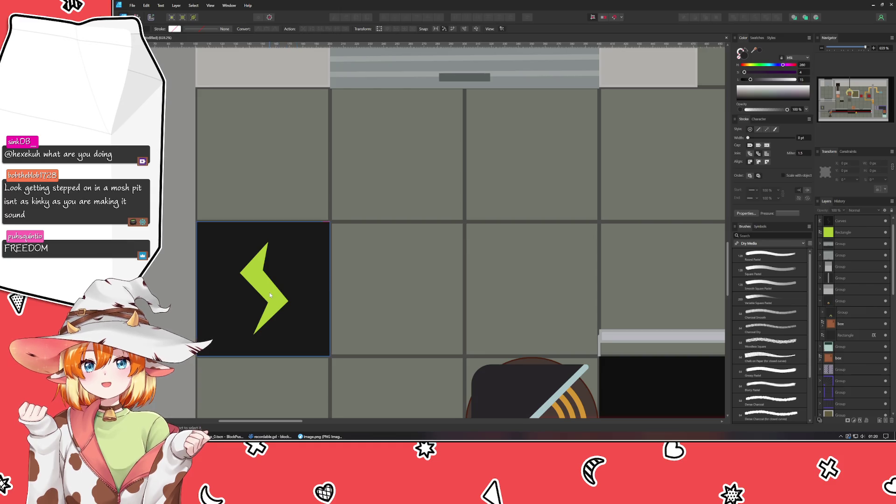
pyautogui.doubleClick(282, 281)
pyautogui.click(288, 301)
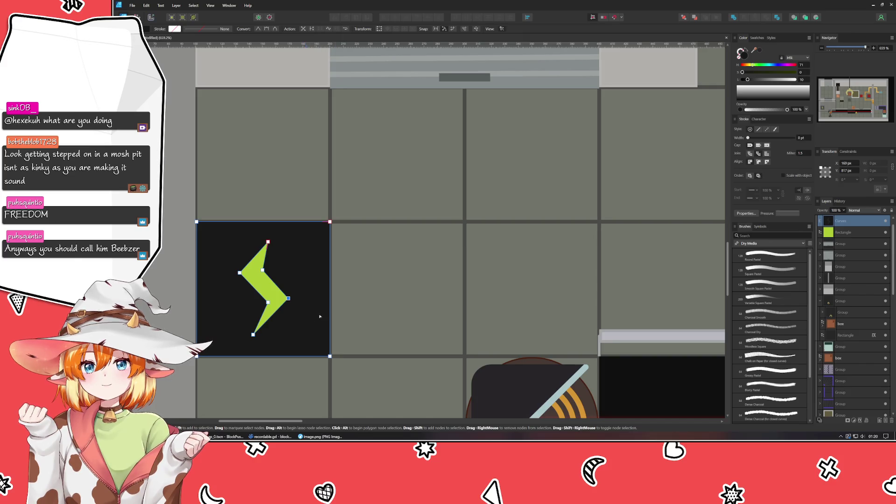
pyautogui.click(357, 314)
pyautogui.click(277, 314)
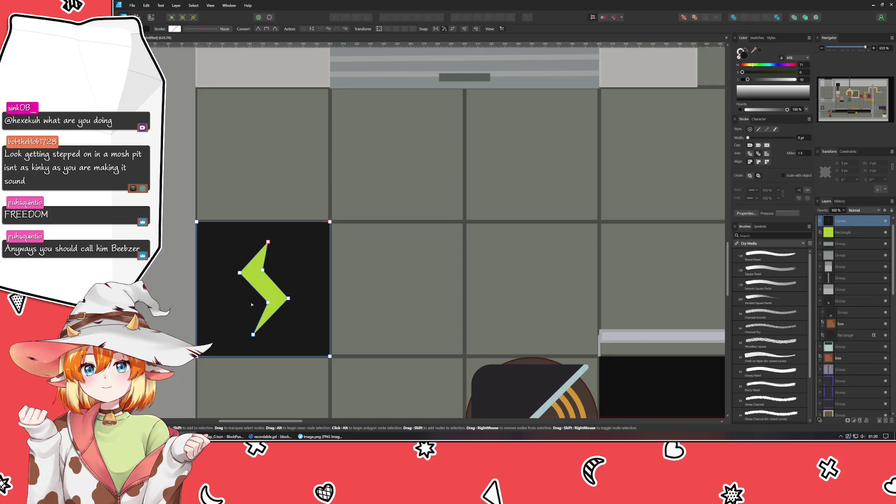
pyautogui.click(257, 324)
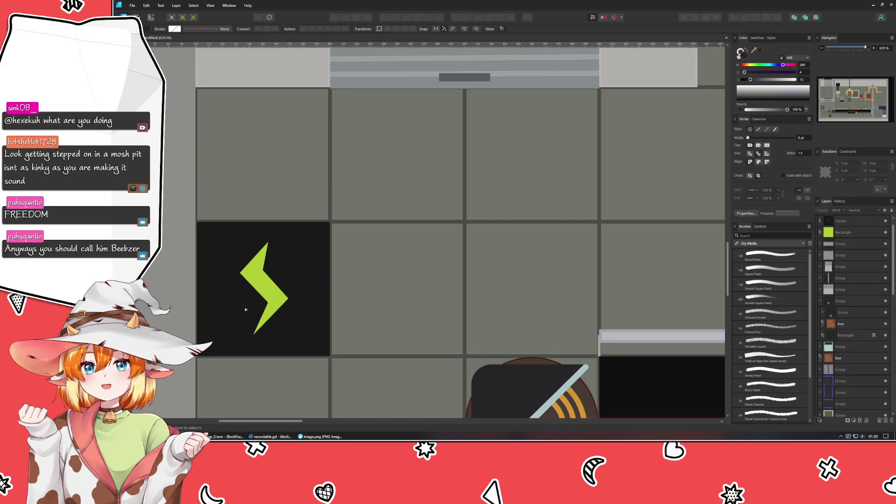
pyautogui.click(245, 310)
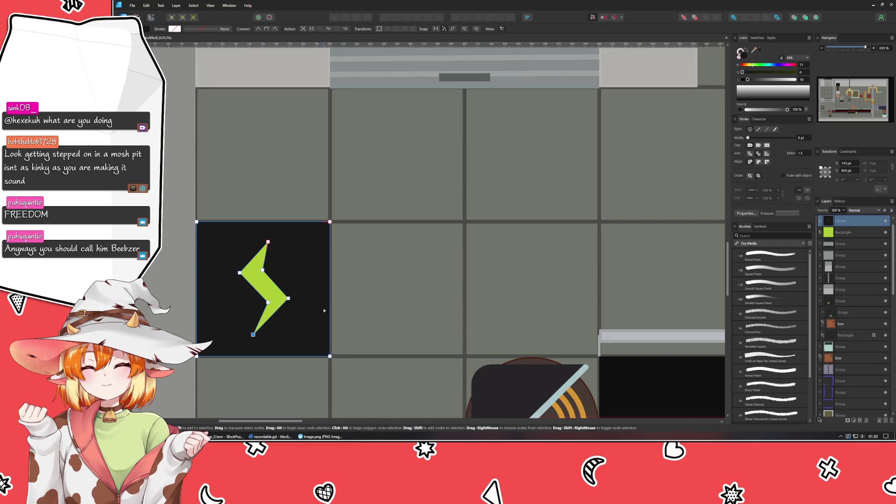
pyautogui.click(382, 309)
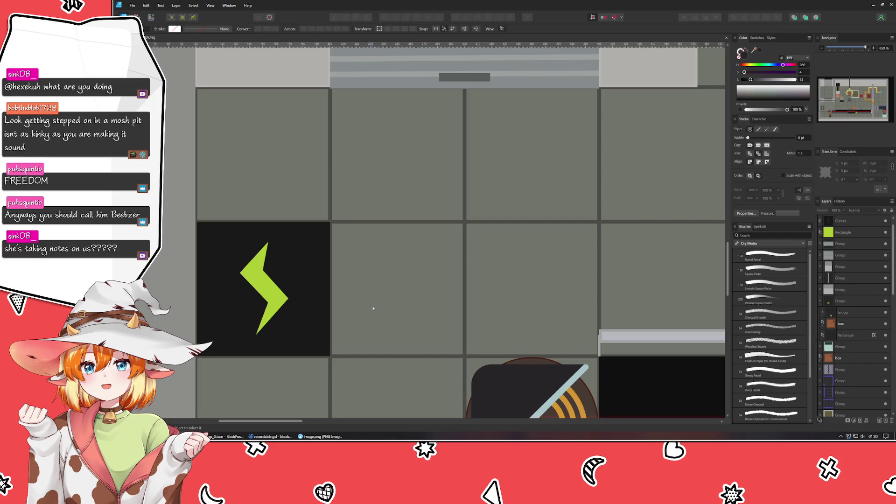
# Drag the bolt's upper inner point slightly left.
pyautogui.click(252, 276)
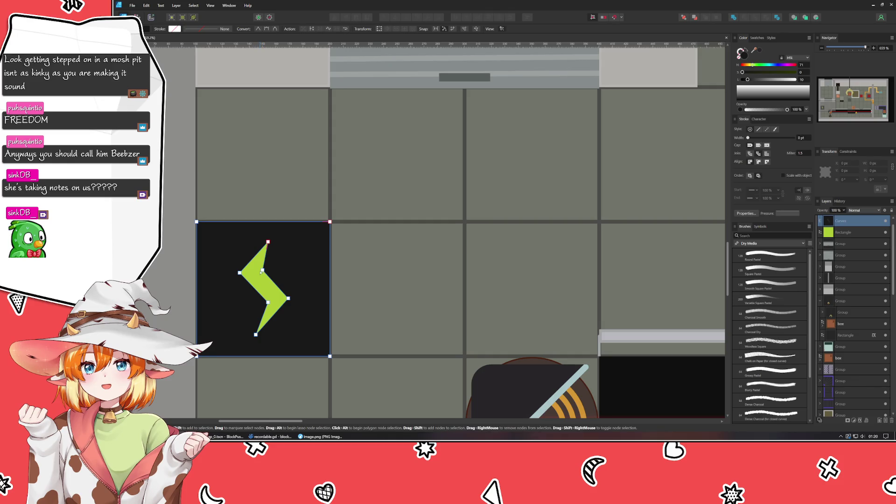
pyautogui.click(263, 270)
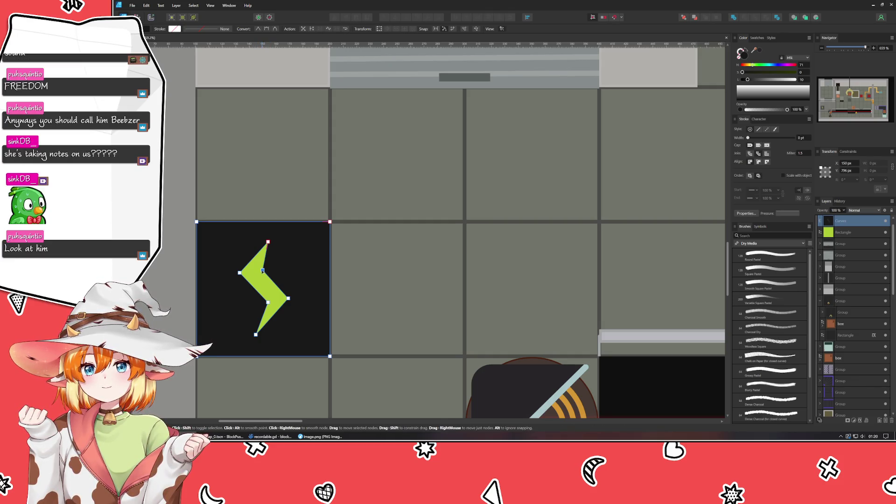
pyautogui.moveTo(263, 270); pyautogui.dragTo(261, 270)
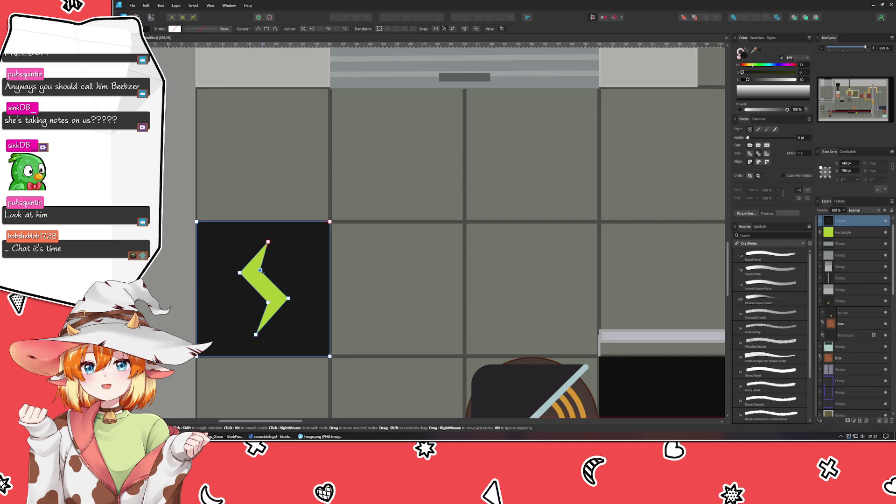
pyautogui.click(393, 284)
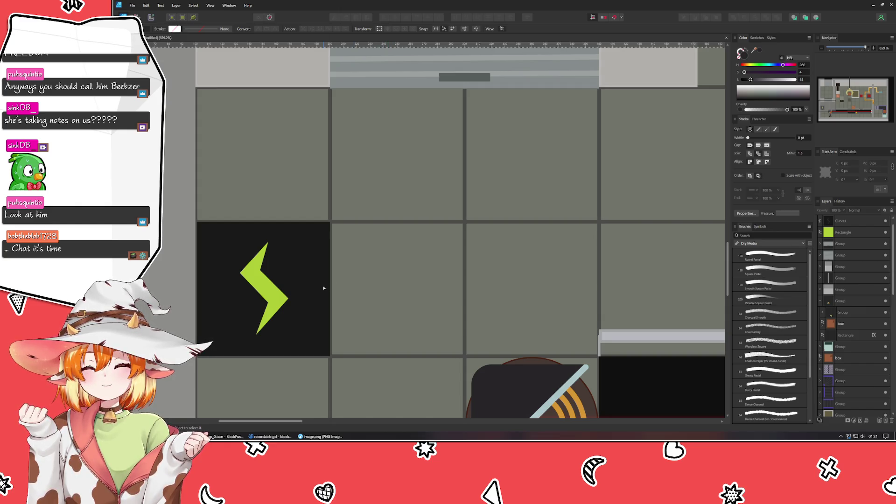
pyautogui.hotkey('alt', 'Tab')
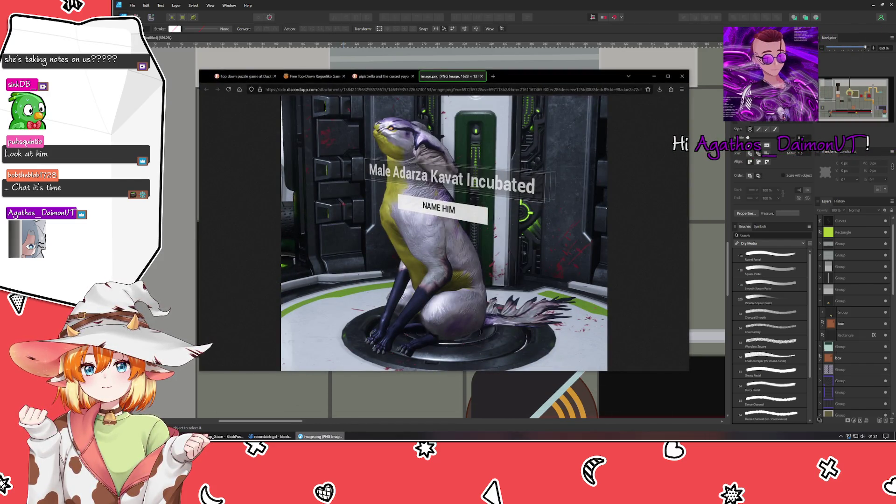
pyautogui.hotkey('alt', 'Tab')
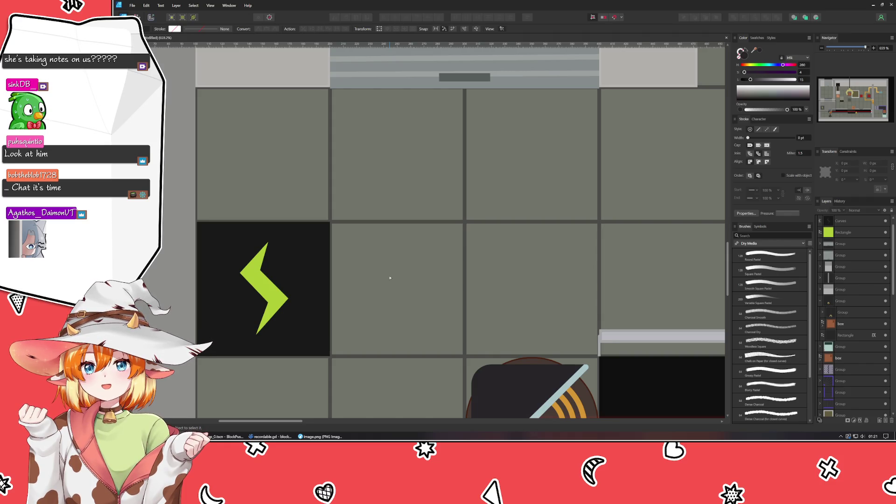
pyautogui.hotkey('alt', 'Tab')
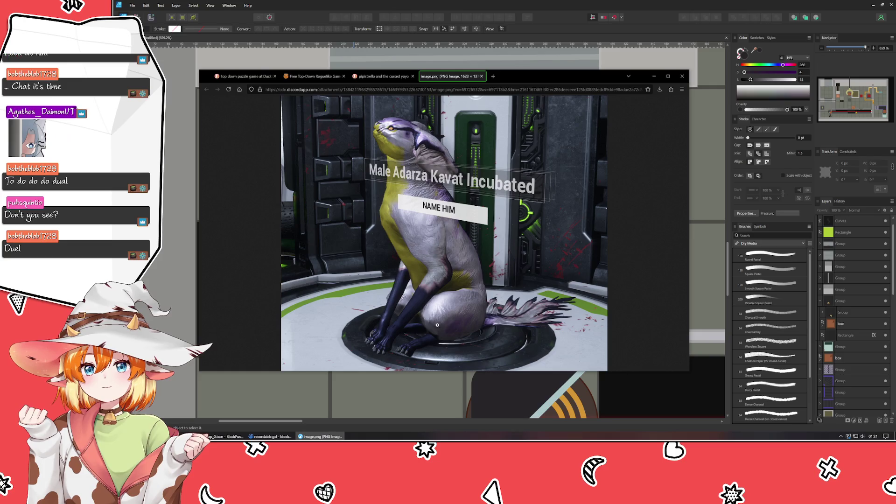
pyautogui.click(320, 437)
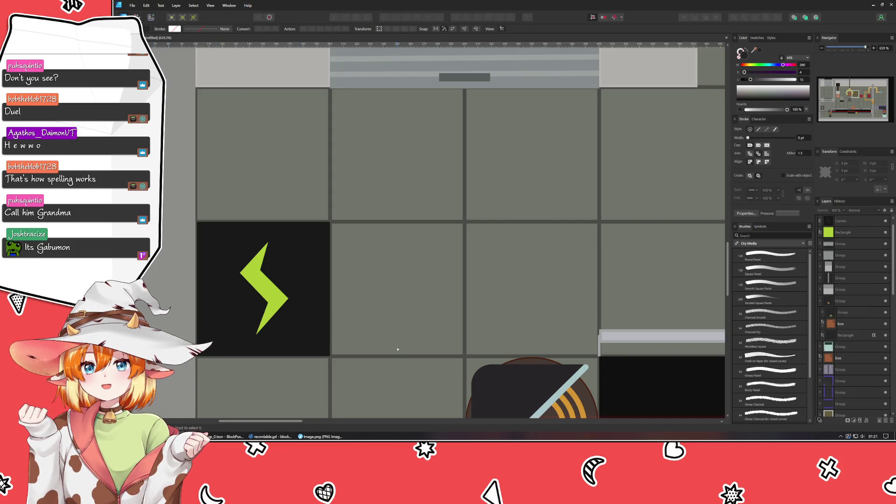
pyautogui.click(320, 437)
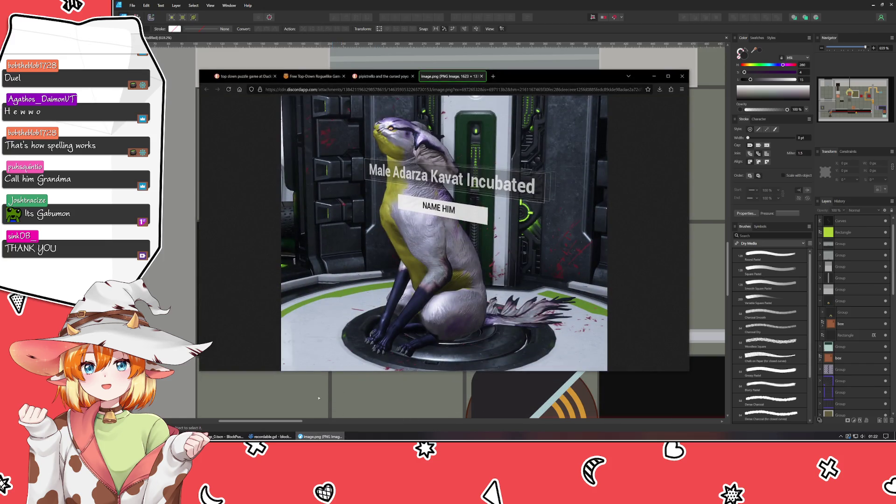
pyautogui.click(320, 437)
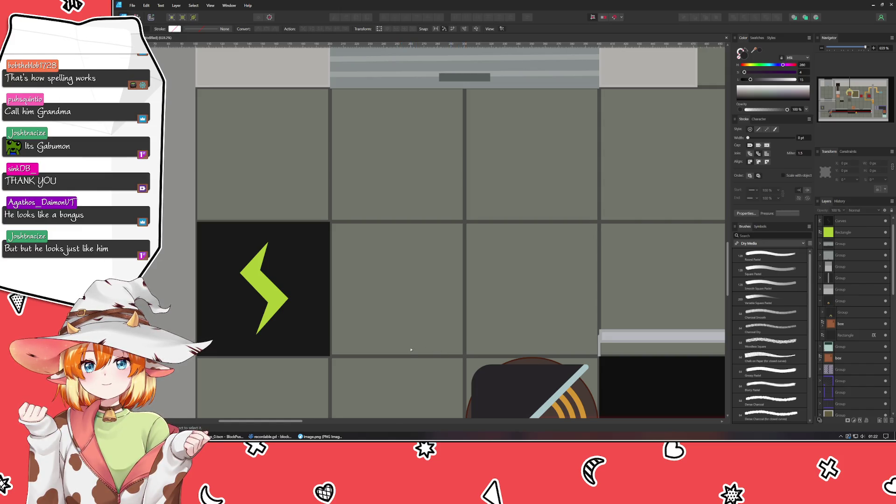
pyautogui.click(289, 297)
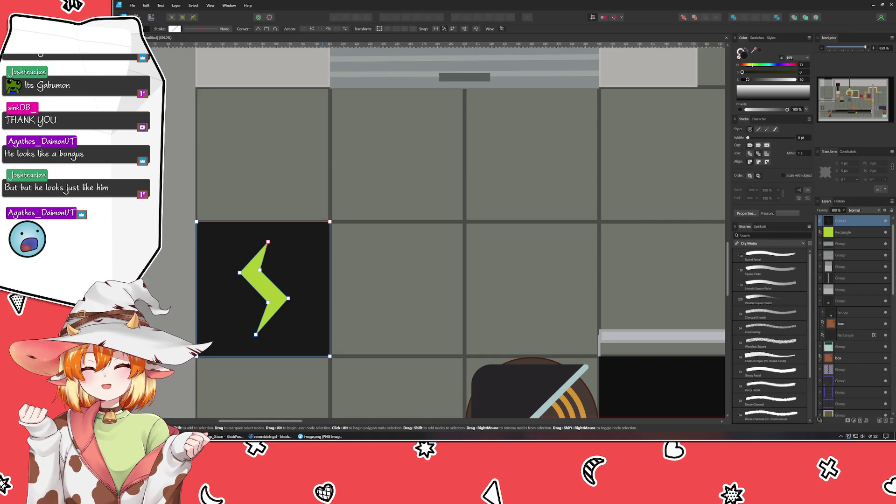
# Drag the Names For Cat note window up and to the left over the mockup.
pyautogui.moveTo(486, 121)
pyautogui.mouseDown()
pyautogui.moveTo(332, 65)
pyautogui.moveTo(314, 66)
pyautogui.mouseUp()
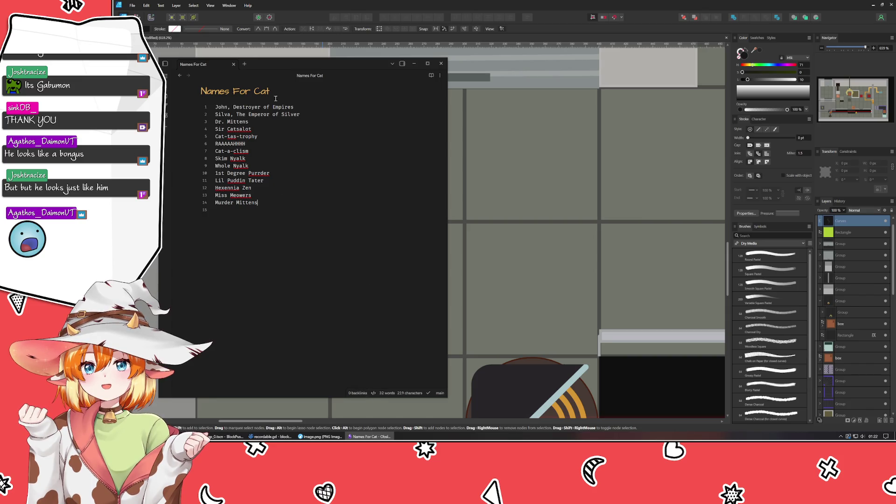
# Check the note's options list and the clock, then bring the Kavat 'NAME HIM' image forward.
pyautogui.click(444, 79)
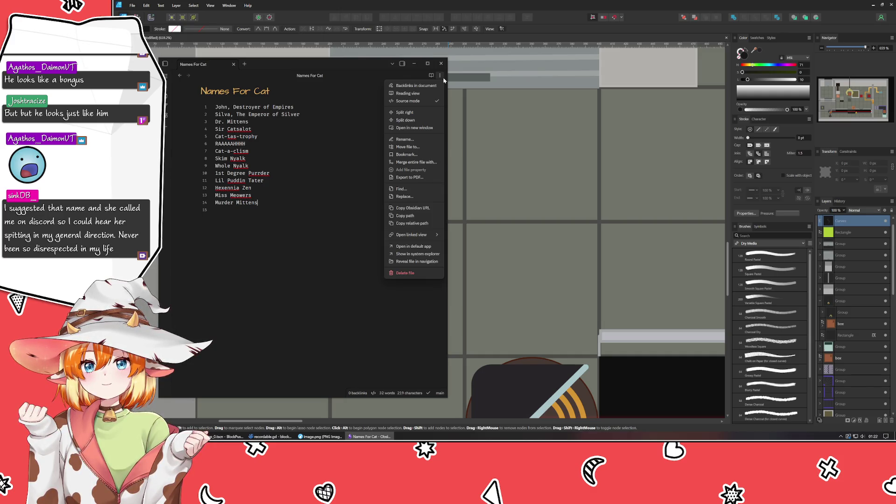
pyautogui.click(254, 296)
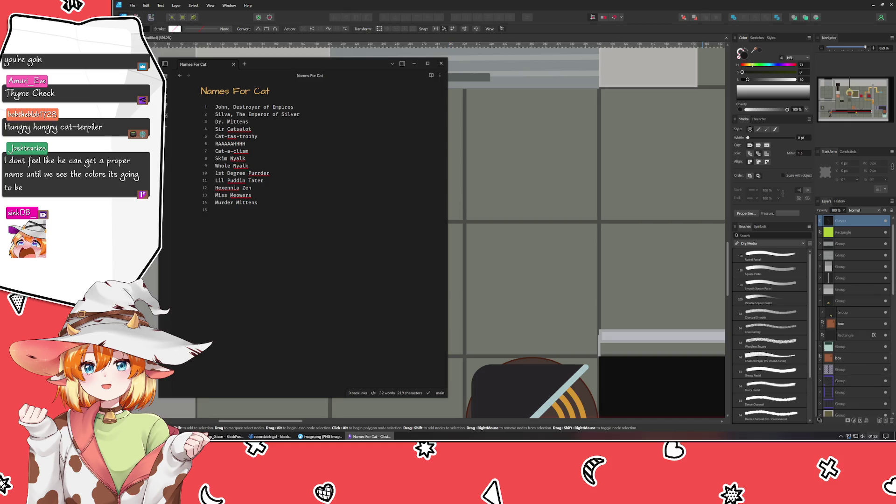
pyautogui.click(873, 437)
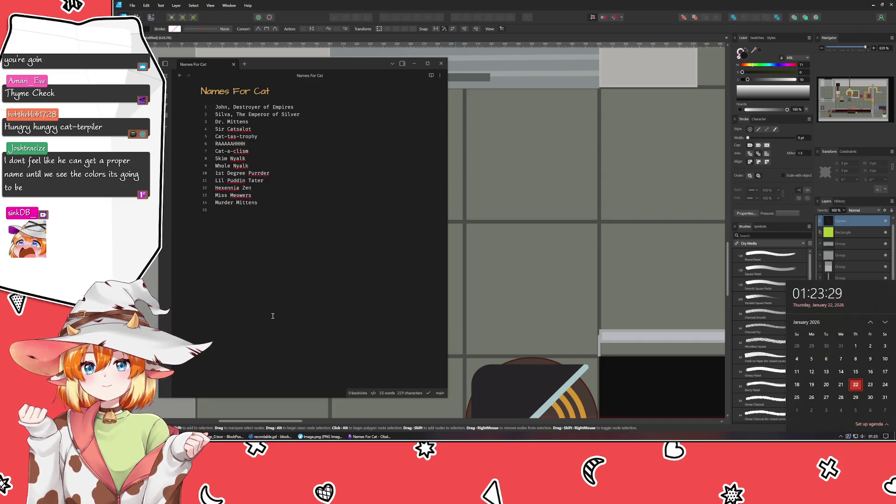
pyautogui.click(290, 286)
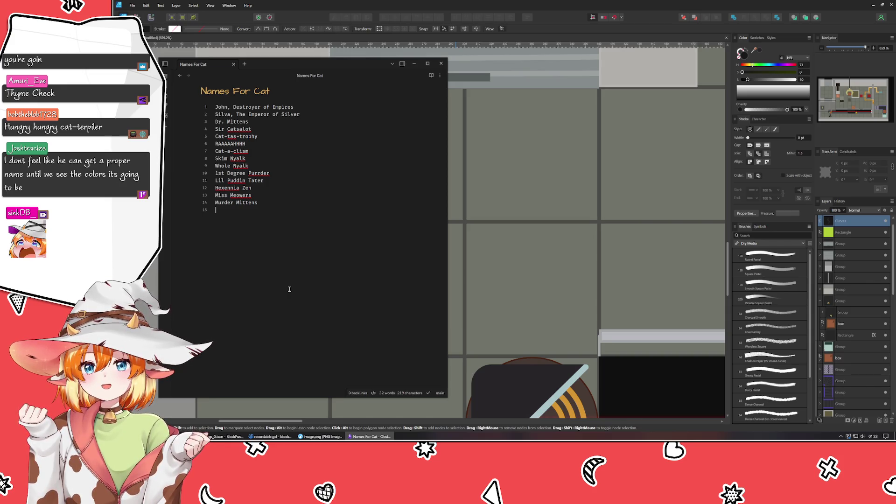
pyautogui.click(321, 436)
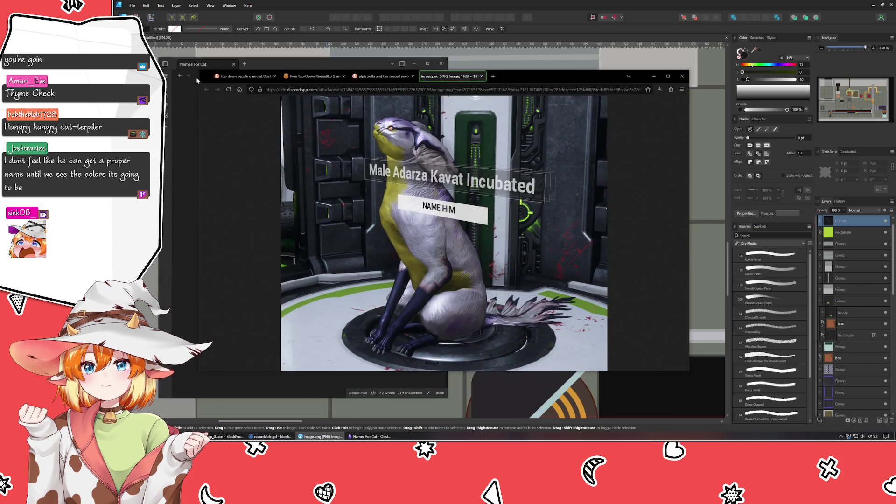
# Move the Kavat image window right and place the Names For Cat note beside it.
pyautogui.moveTo(210, 80); pyautogui.dragTo(409, 88)
pyautogui.moveTo(336, 71)
pyautogui.mouseDown()
pyautogui.moveTo(369, 74)
pyautogui.moveTo(360, 71)
pyautogui.mouseUp()
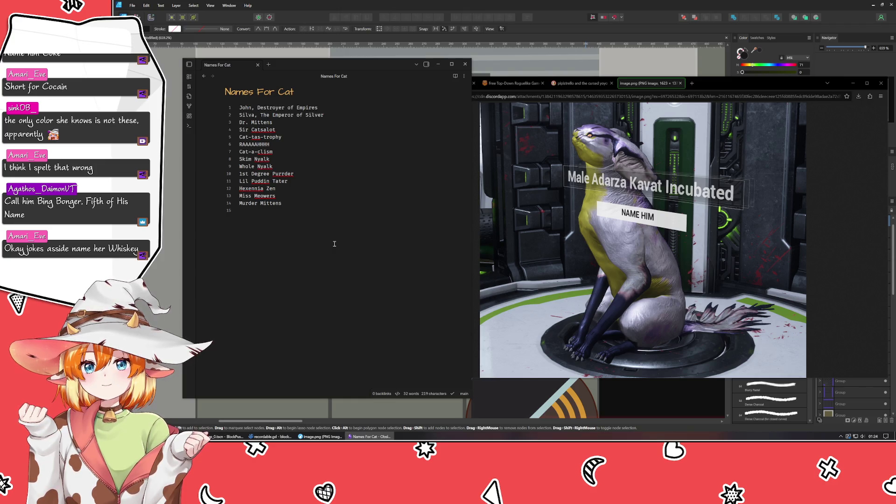
# Complete line 14 as 'Murder Mittens, 5th of his name' and minimize the Kavat image window.
pyautogui.write(', 5th of his nam')
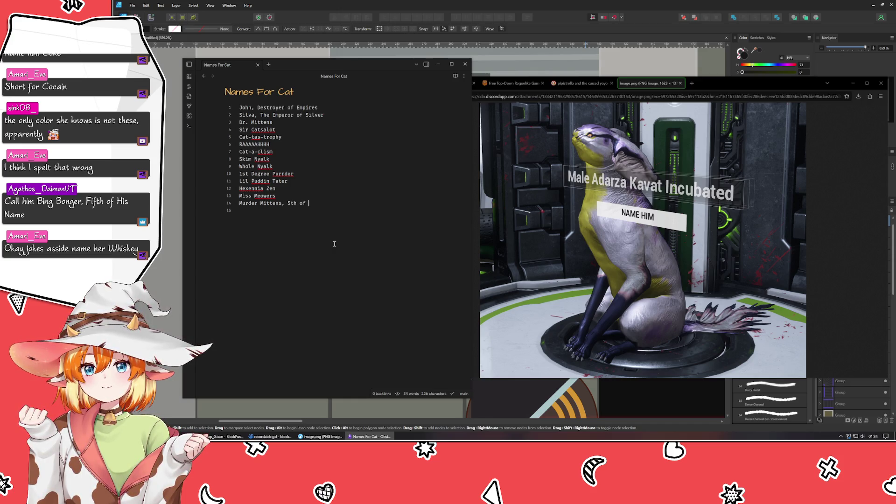
pyautogui.write('e')
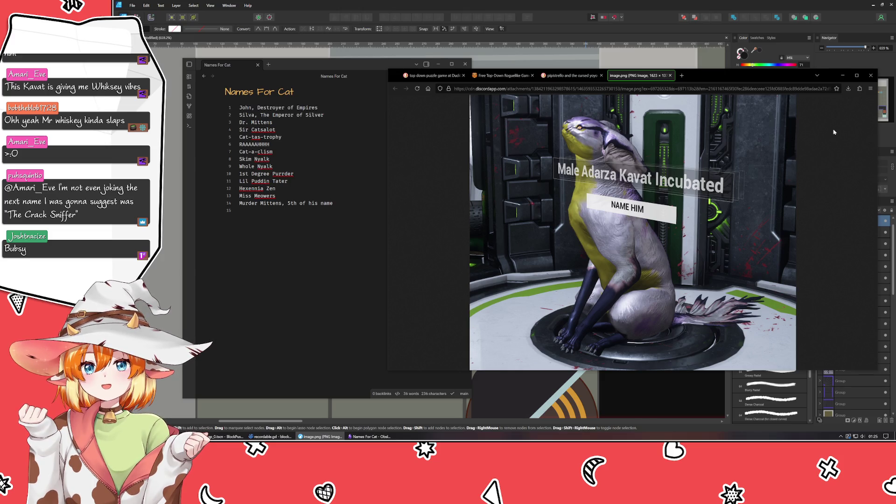
pyautogui.click(843, 75)
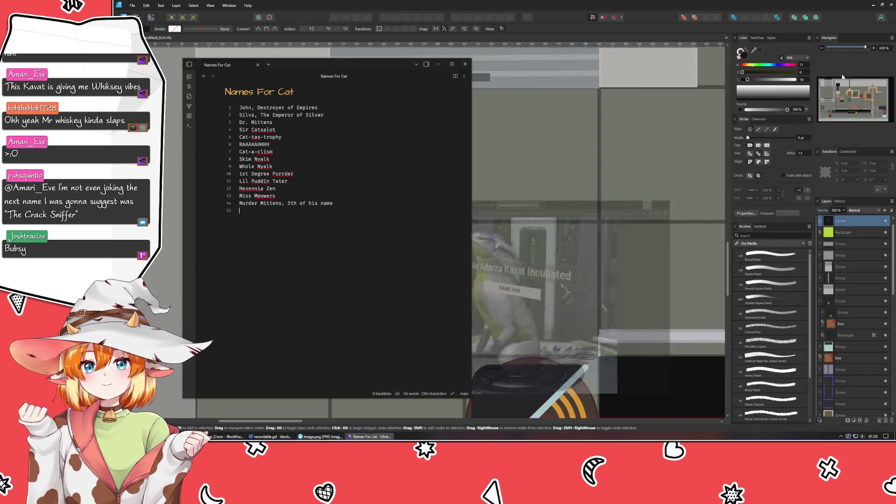
# Hide the cat-names note, deselect the black tile, then bring the note back to the front.
pyautogui.click(438, 64)
pyautogui.click(385, 274)
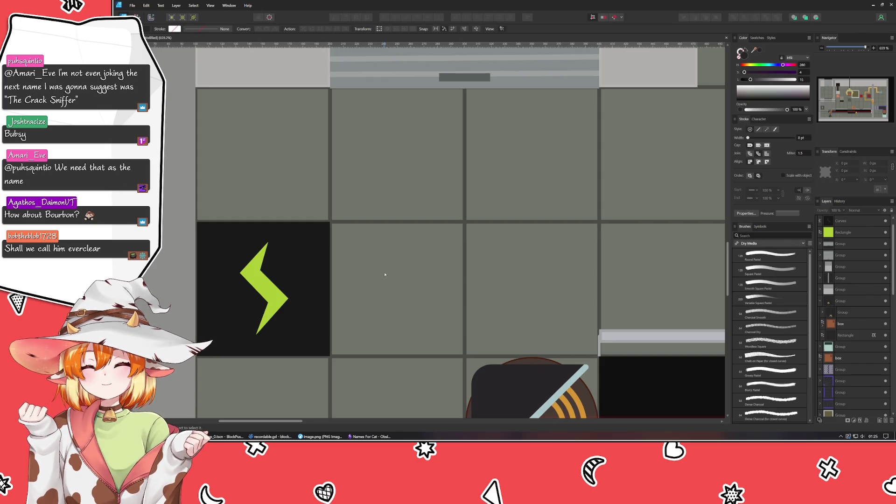
pyautogui.hotkey('alt', 'Tab')
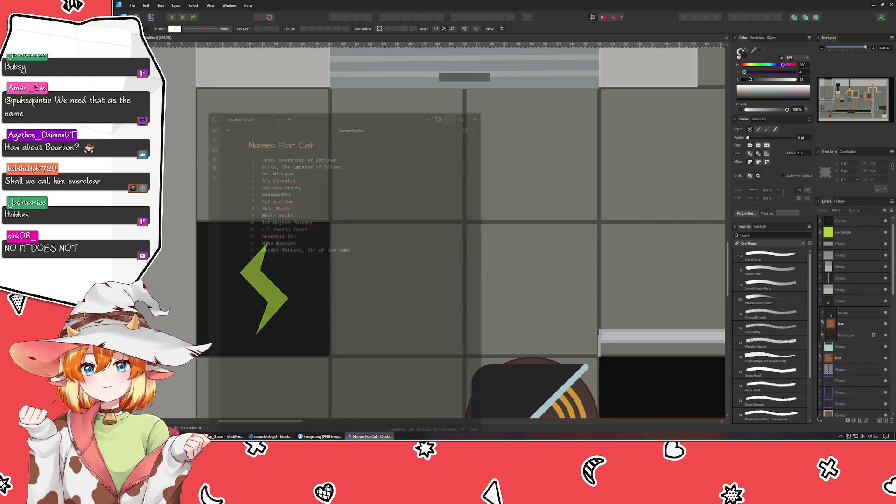
pyautogui.write('Ever')
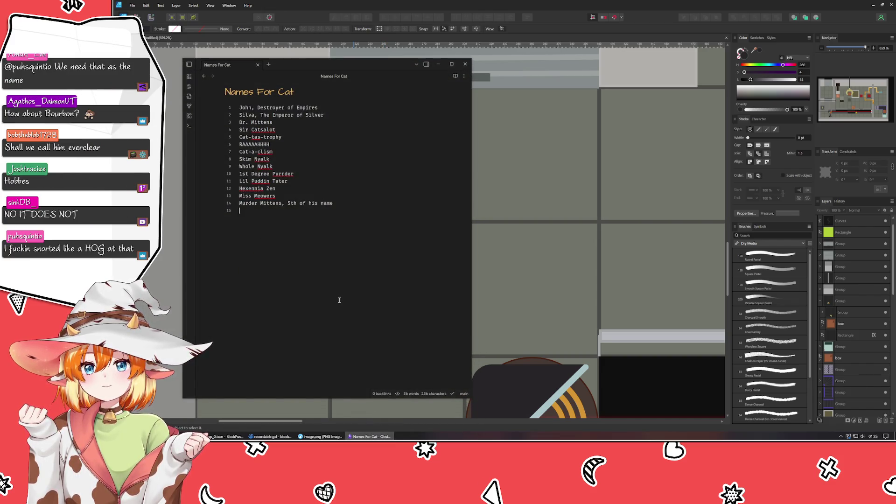
pyautogui.write('clear')
pyautogui.press('Return')
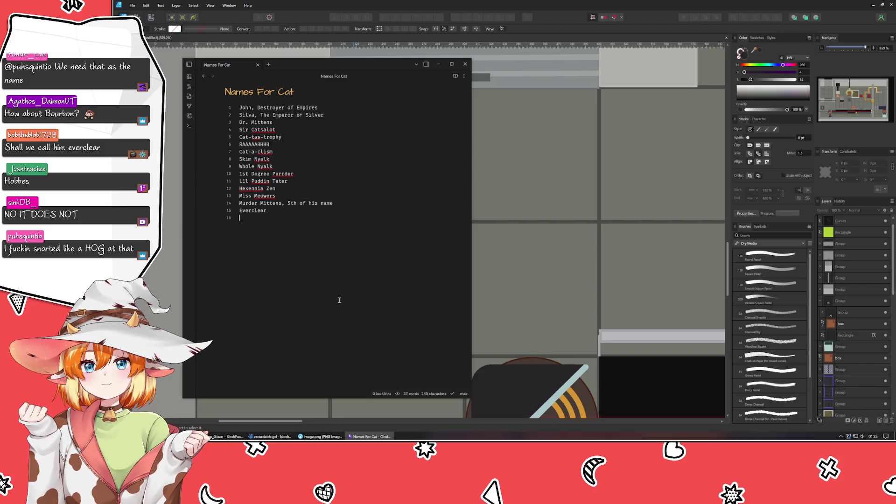
pyautogui.click(438, 64)
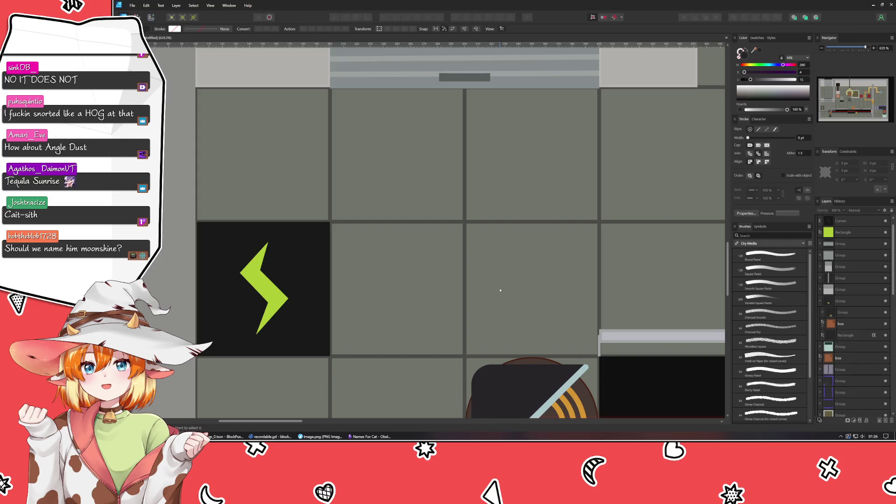
pyautogui.click(369, 436)
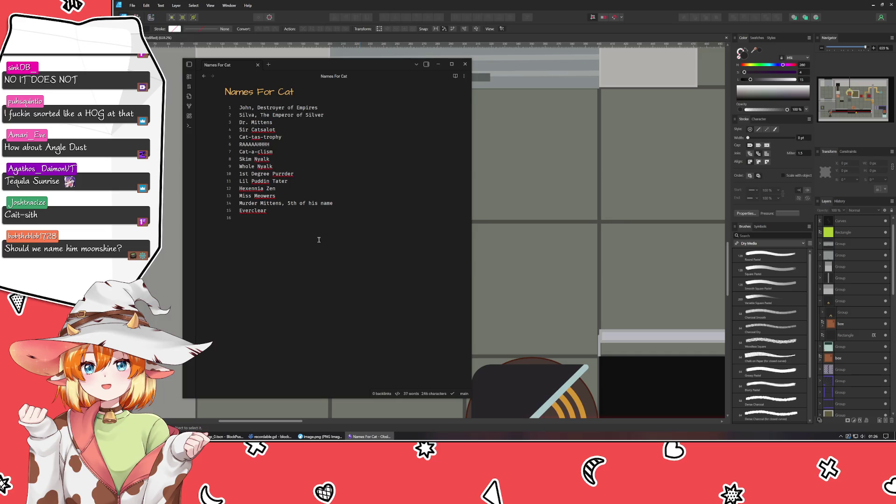
pyautogui.moveTo(292, 218); pyautogui.dragTo(210, 212)
pyautogui.press('BackSpace')
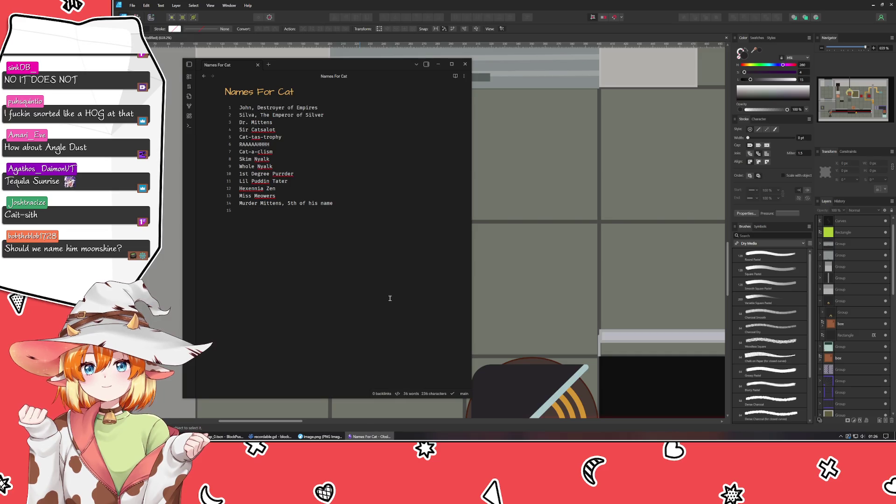
pyautogui.click(473, 299)
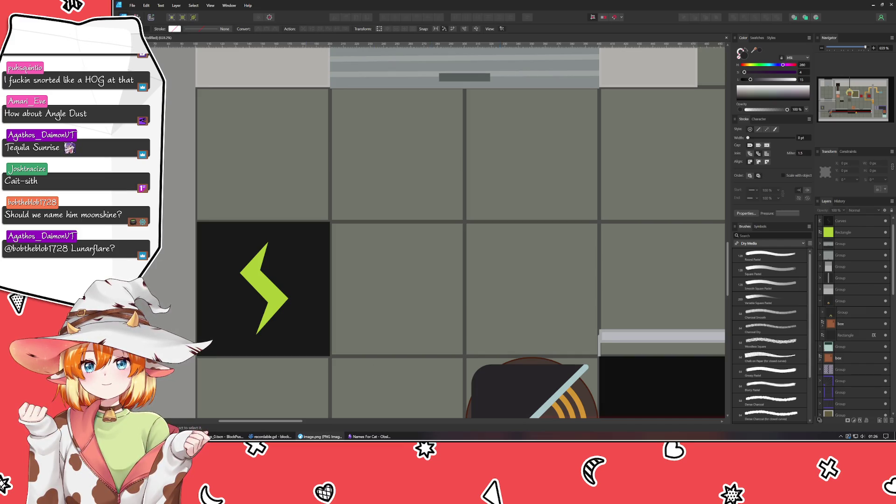
# Bring up the Kavat cat image in Firefox, close it, then drag its window back on screen.
pyautogui.click(320, 437)
pyautogui.click(871, 75)
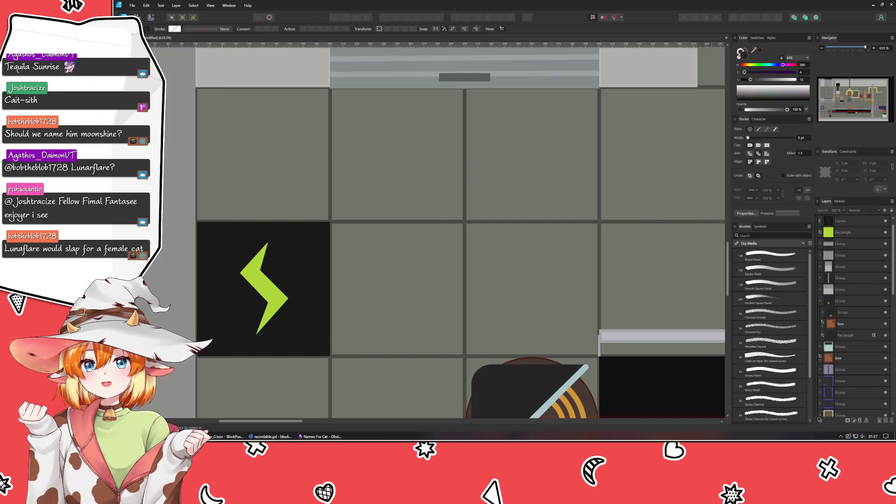
pyautogui.moveTo(895, 58); pyautogui.dragTo(555, 58)
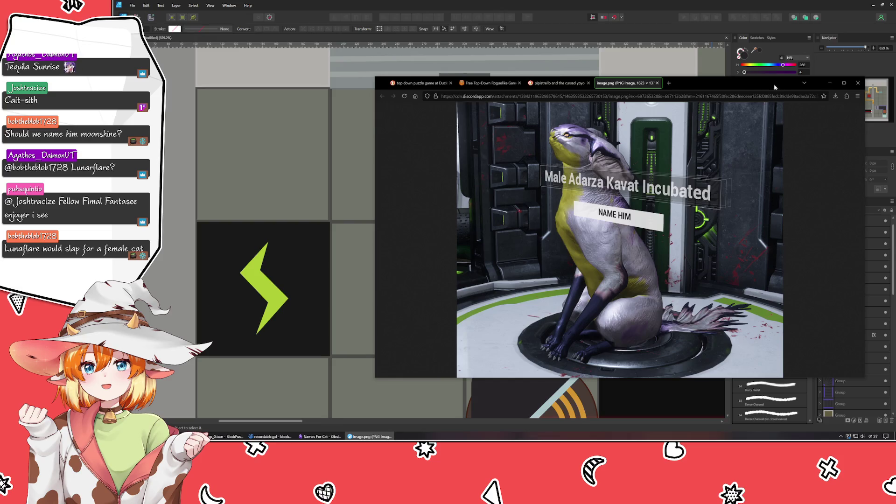
# Minimize the Kavat image window and bring the cat-names note to the front.
pyautogui.click(829, 84)
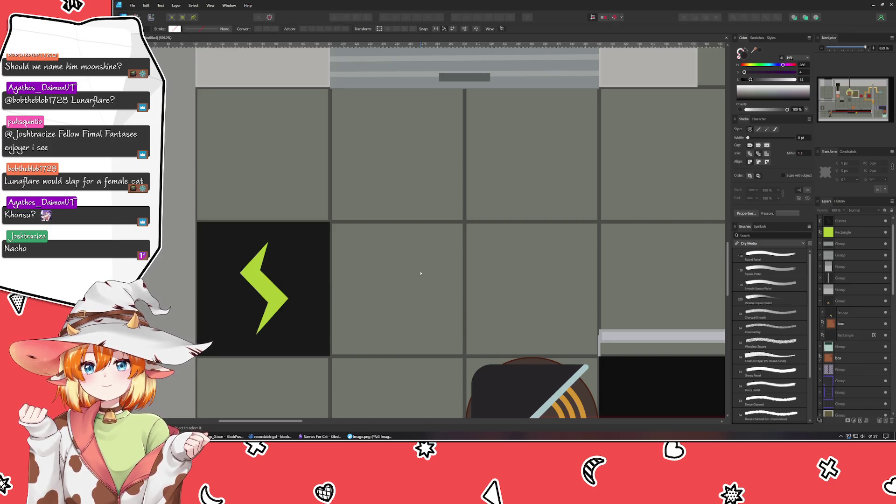
pyautogui.click(321, 437)
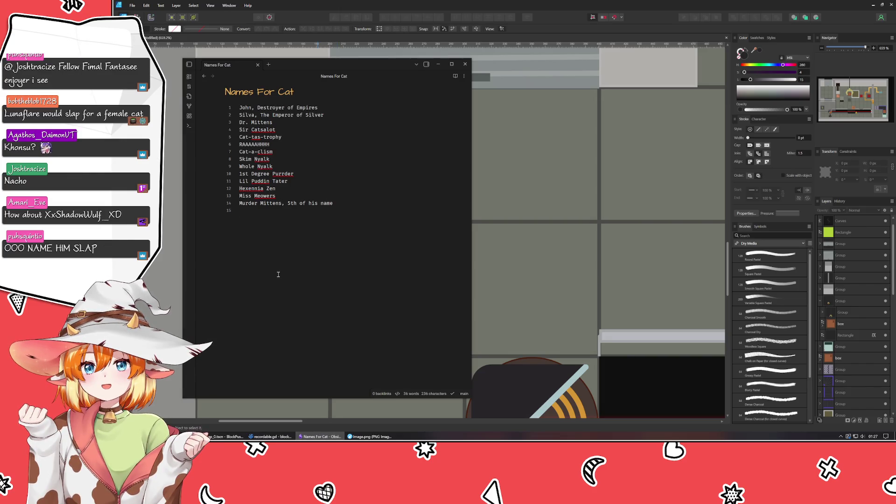
# Type 'Lunarflare' as the fifteenth cat name, then minimize the note.
pyautogui.write('Lunarflare')
pyautogui.click(438, 64)
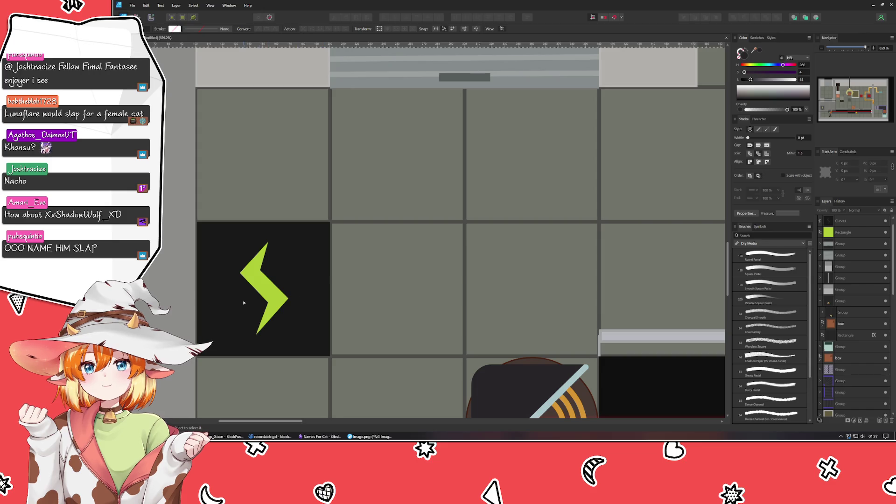
# Select the black tile, try nudging two lightning-bolt nodes, then undo those edits.
pyautogui.click(262, 290)
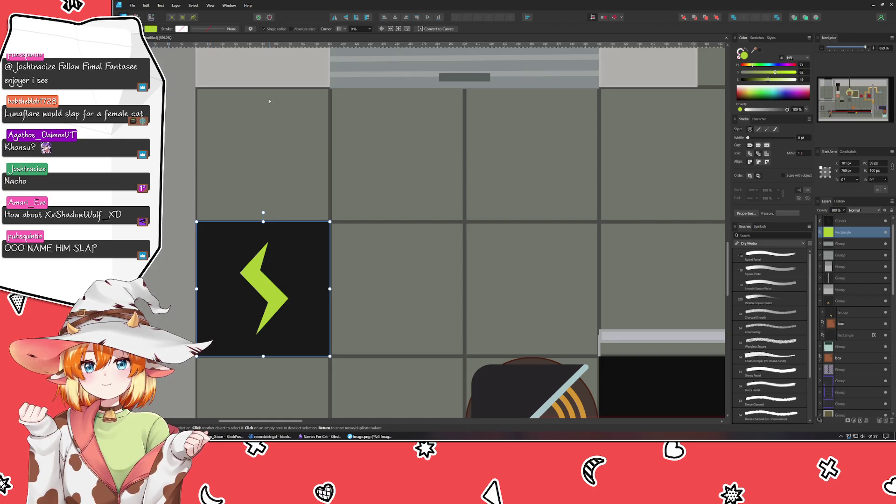
pyautogui.press('a')
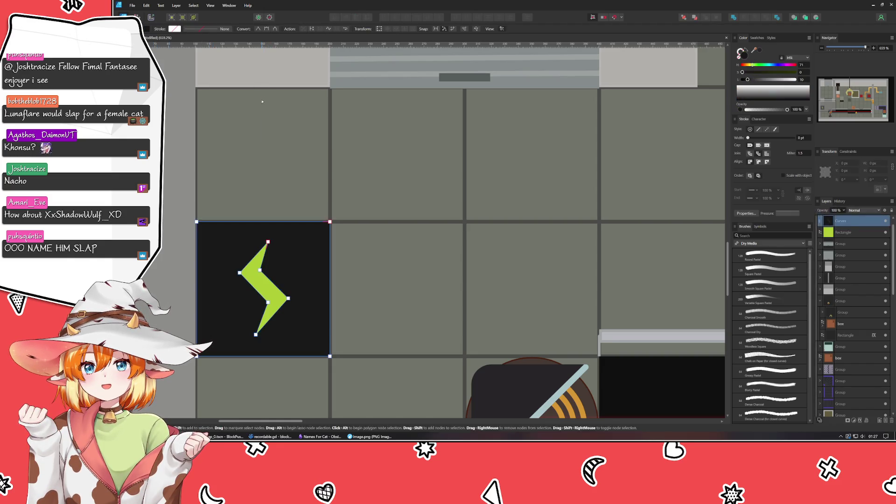
pyautogui.moveTo(260, 270); pyautogui.dragTo(263, 270)
pyautogui.moveTo(256, 335); pyautogui.dragTo(253, 335)
pyautogui.hotkey('ctrl', 'z')
pyautogui.hotkey('ctrl', 'z')
pyautogui.hotkey('ctrl', 'z')
pyautogui.hotkey('ctrl', 'z')
pyautogui.hotkey('ctrl', 'z')
pyautogui.hotkey('ctrl', 'z')
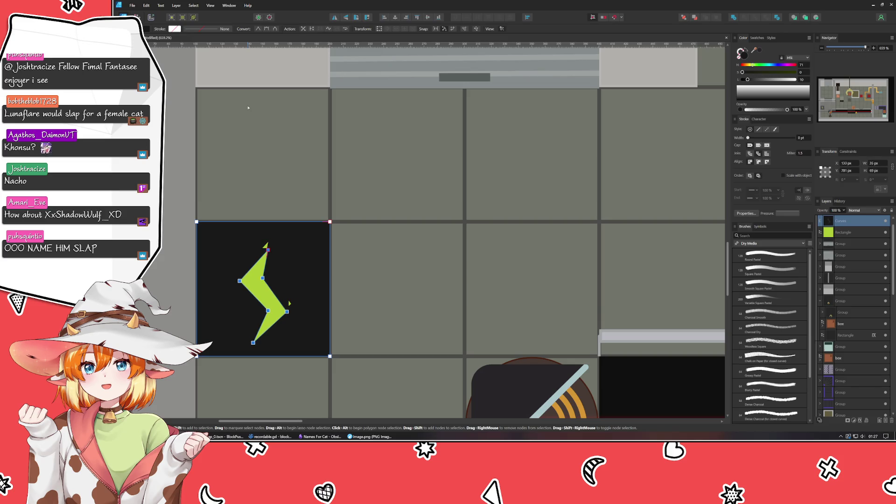
pyautogui.hotkey('ctrl', 'z')
pyautogui.hotkey('ctrl', 'z')
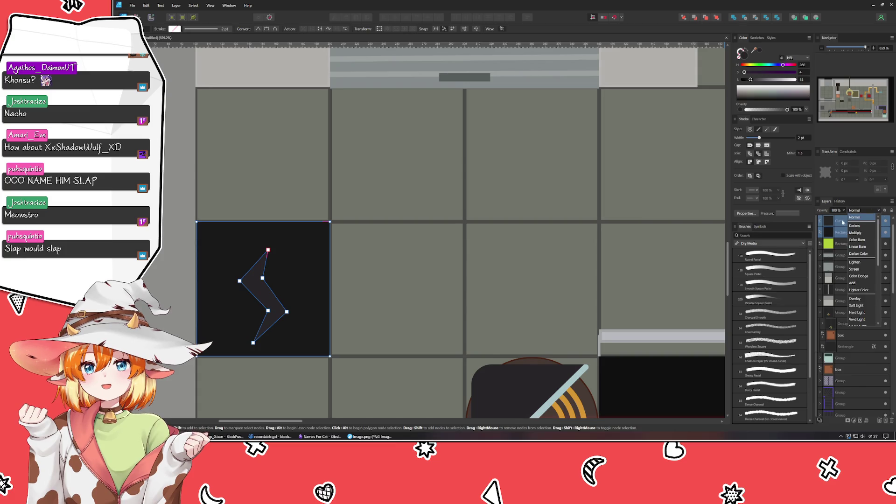
# Set the bolt's blend mode to Erase and group it with the black tile.
pyautogui.click(859, 221)
pyautogui.click(859, 211)
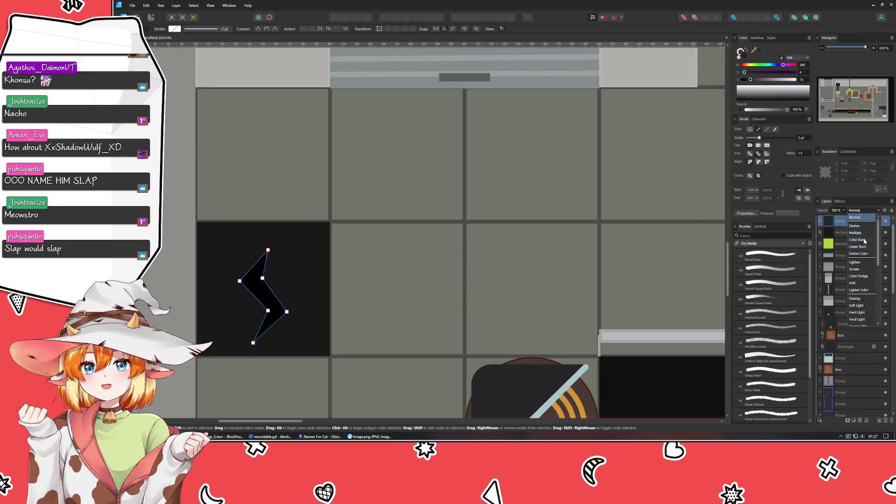
pyautogui.click(856, 327)
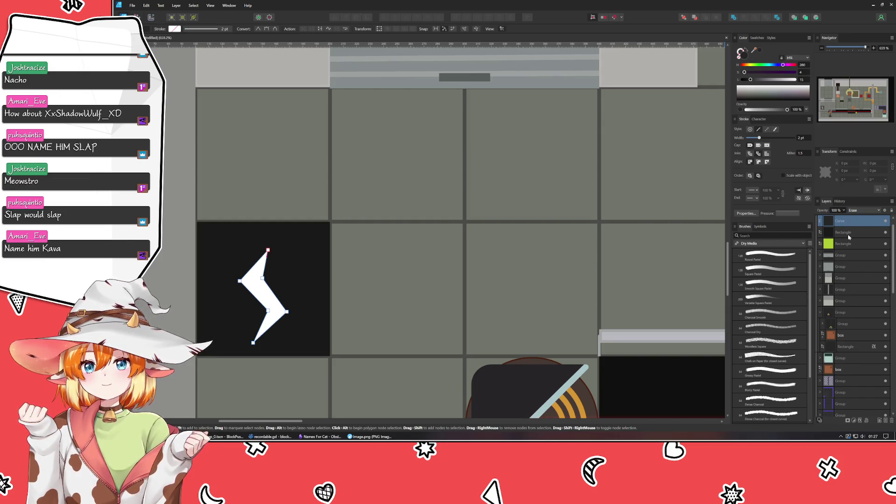
pyautogui.keyDown('shift'); pyautogui.click(848, 234); pyautogui.keyUp('shift')
pyautogui.hotkey('ctrl', 'g')
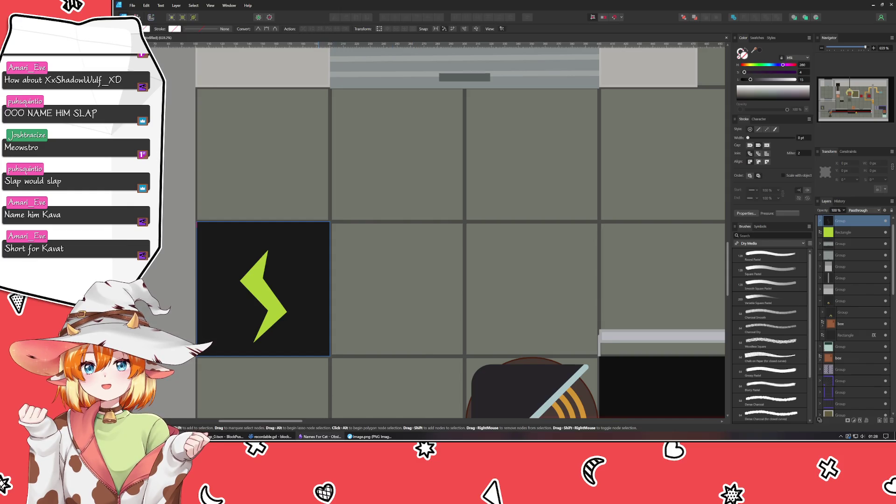
# Add 'Meowstro' as the sixteenth cat name and close the note.
pyautogui.click(320, 436)
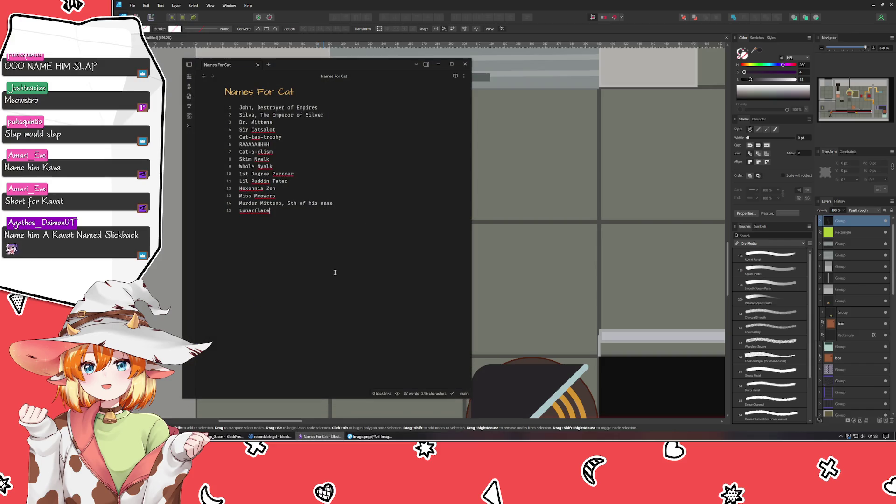
pyautogui.press('Return')
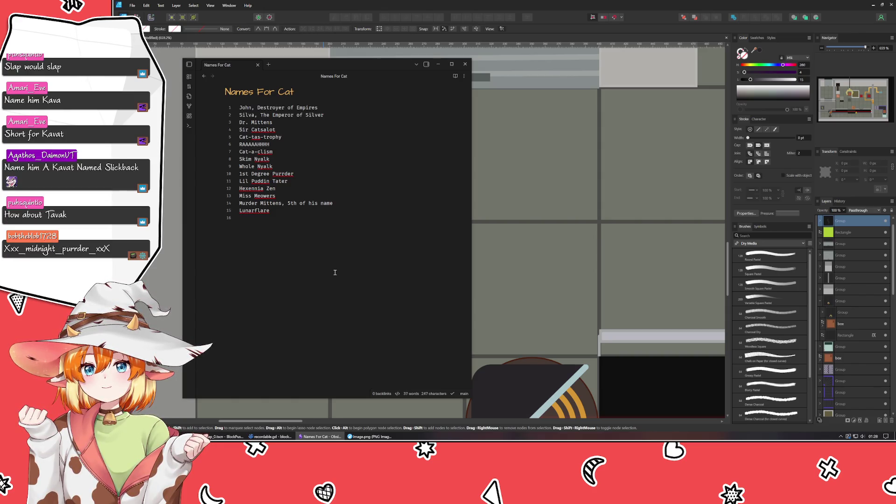
pyautogui.write('Meows')
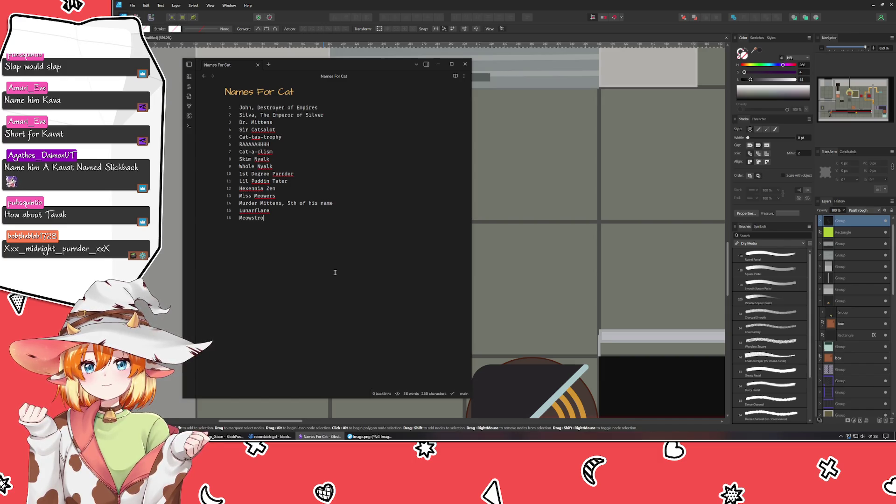
pyautogui.write('tro')
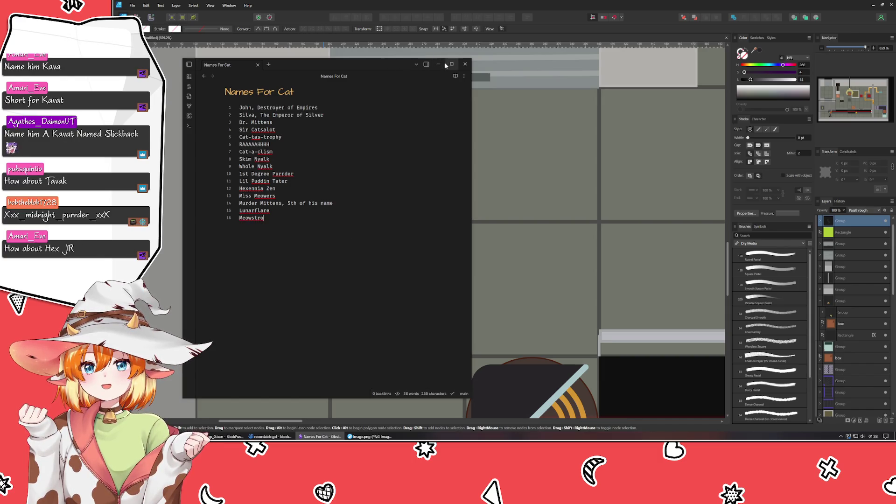
pyautogui.click(451, 64)
pyautogui.doubleClick(597, 13)
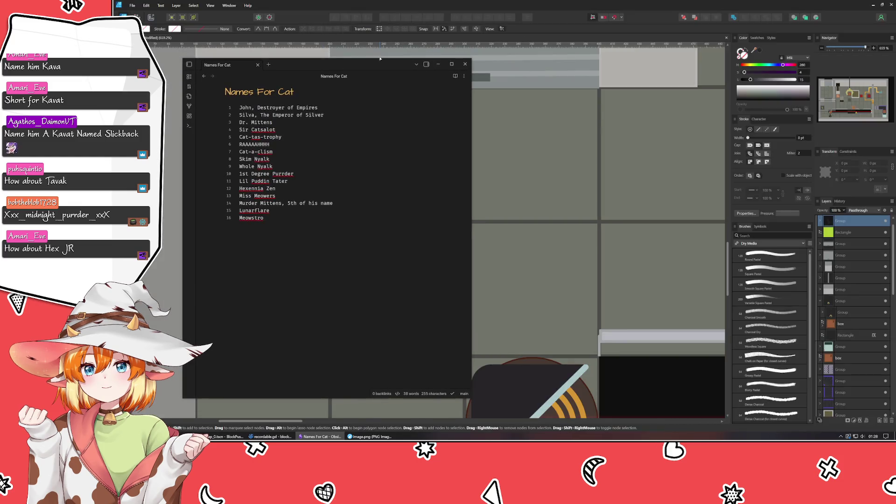
pyautogui.hotkey('alt', 'F4')
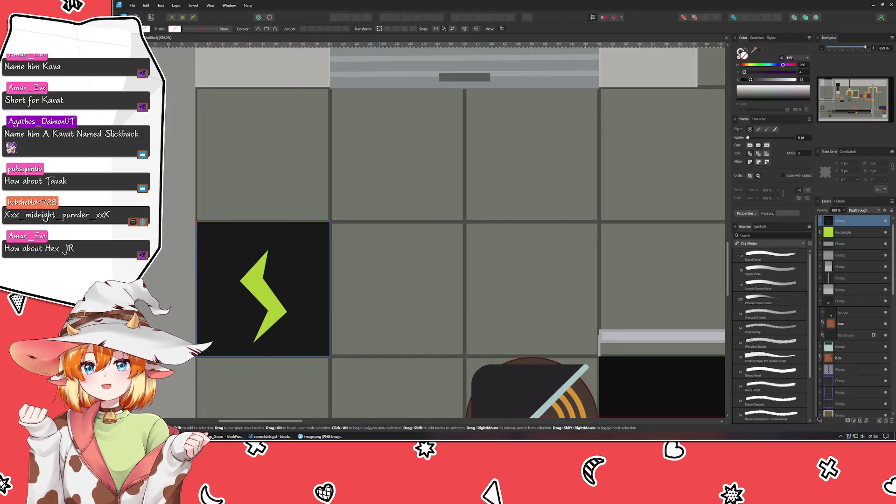
# Move the Kavat image window aside, dismiss it, and select the green lightning bolt.
pyautogui.hotkey('alt', 'Tab')
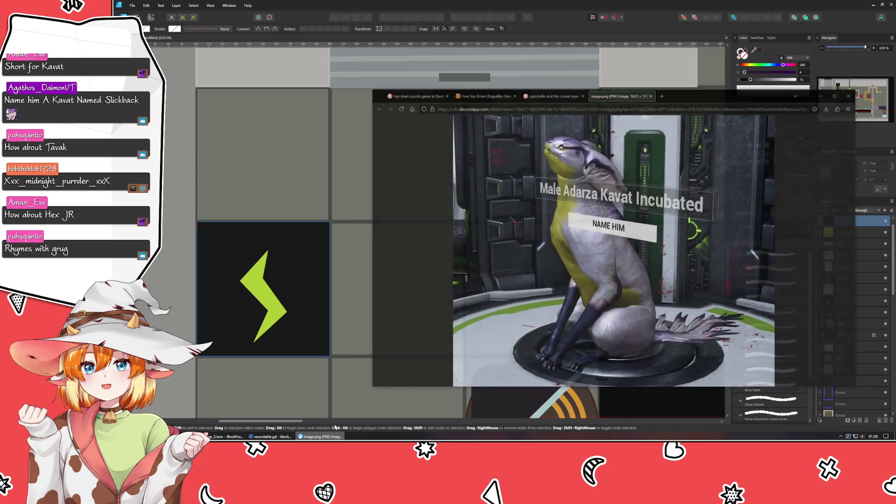
pyautogui.moveTo(732, 81); pyautogui.dragTo(612, 91)
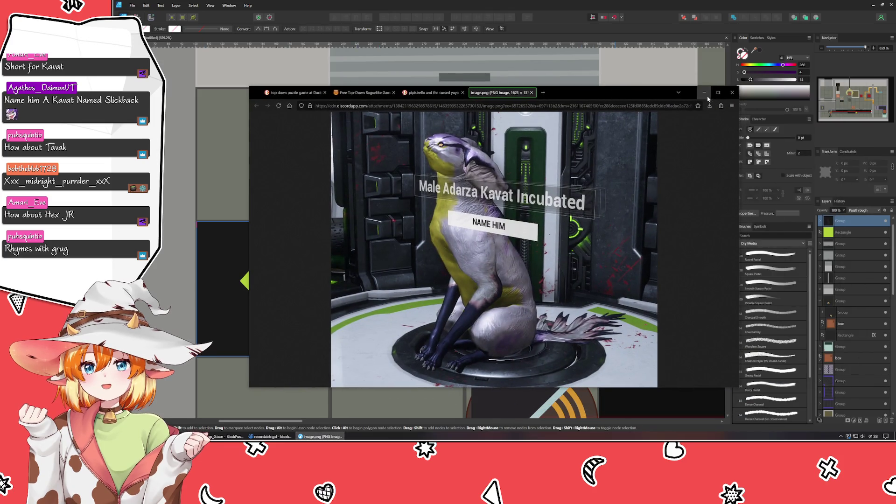
pyautogui.hotkey('alt', 'Tab')
pyautogui.click(272, 303)
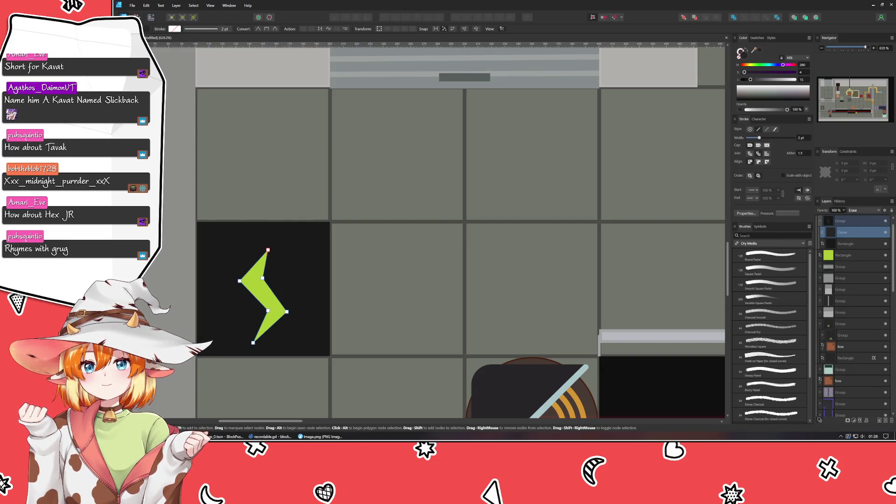
# Shift the bolt's middle node slightly left, then try and undo a move of its top node.
pyautogui.moveTo(263, 278); pyautogui.dragTo(261, 280)
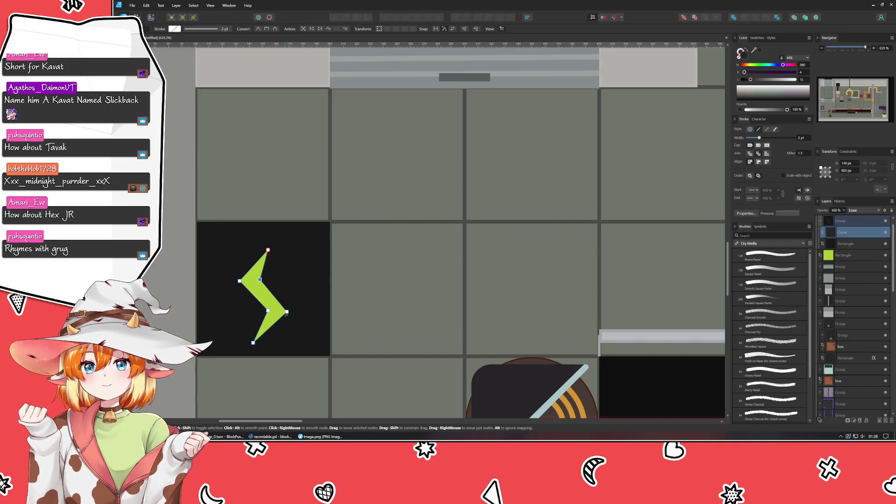
pyautogui.click(410, 316)
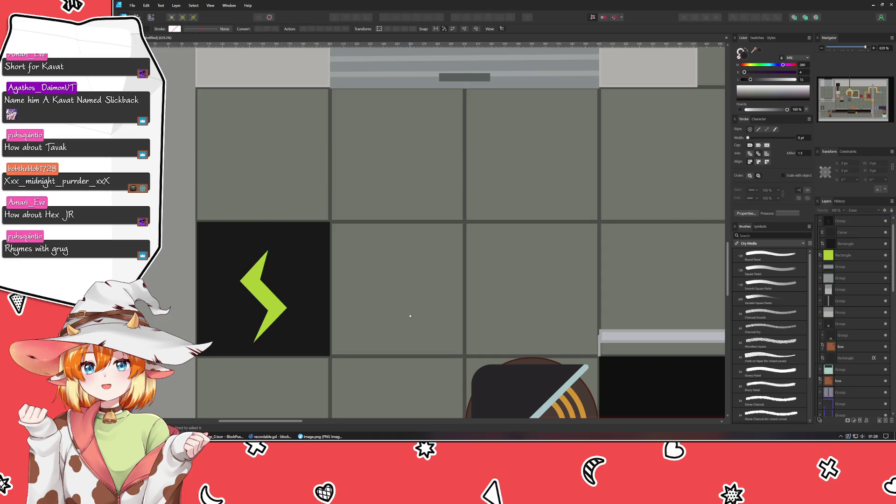
pyautogui.click(273, 301)
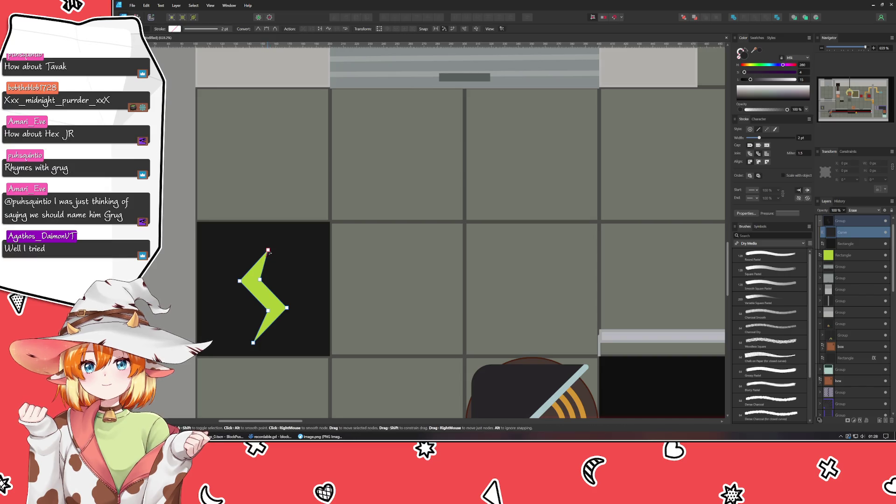
pyautogui.click(268, 251)
pyautogui.moveTo(270, 252); pyautogui.dragTo(275, 257)
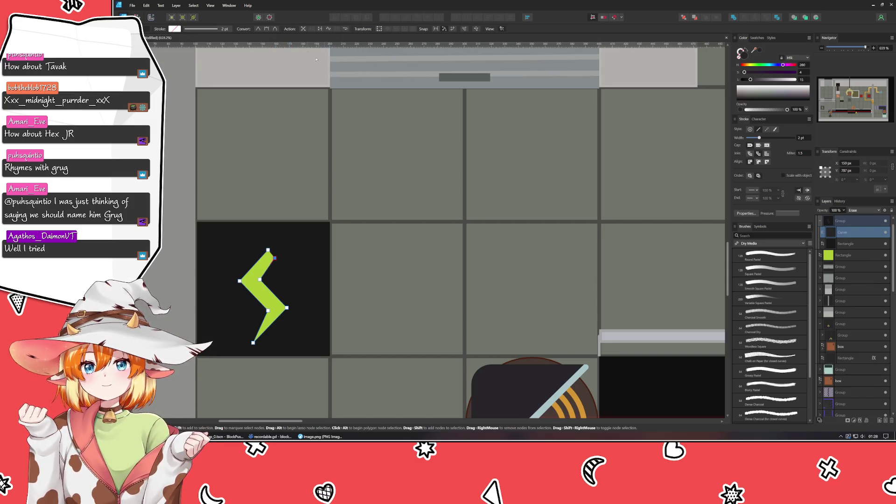
pyautogui.hotkey('ctrl', 'z')
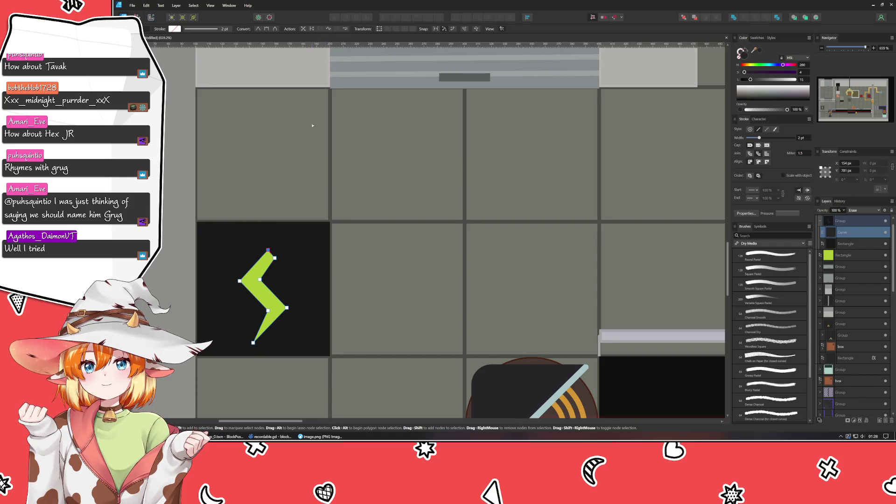
pyautogui.click(281, 265)
# Pick the bolt's top and left nodes in turn, deselecting to preview the zigzag.
pyautogui.click(269, 251)
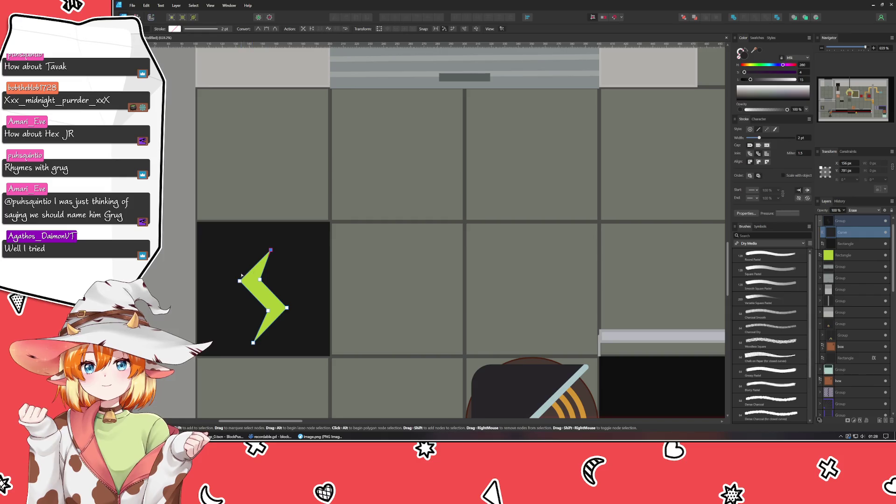
pyautogui.click(240, 280)
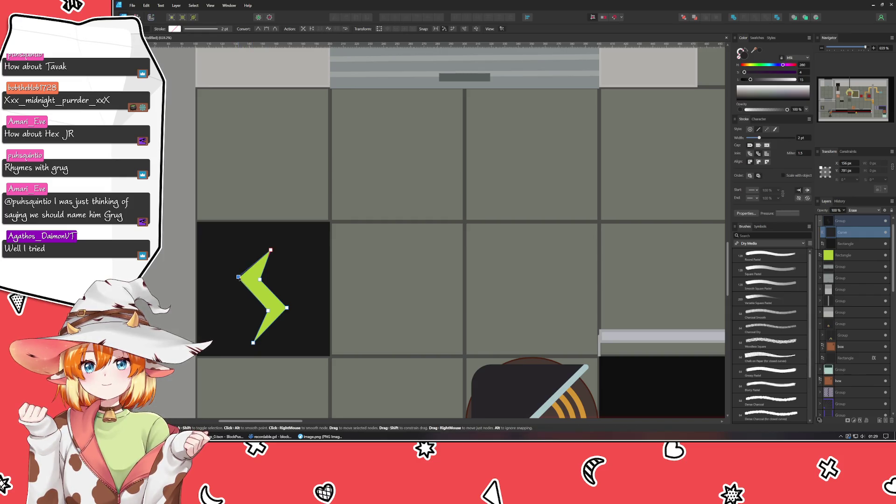
pyautogui.hotkey('ctrl', 'd')
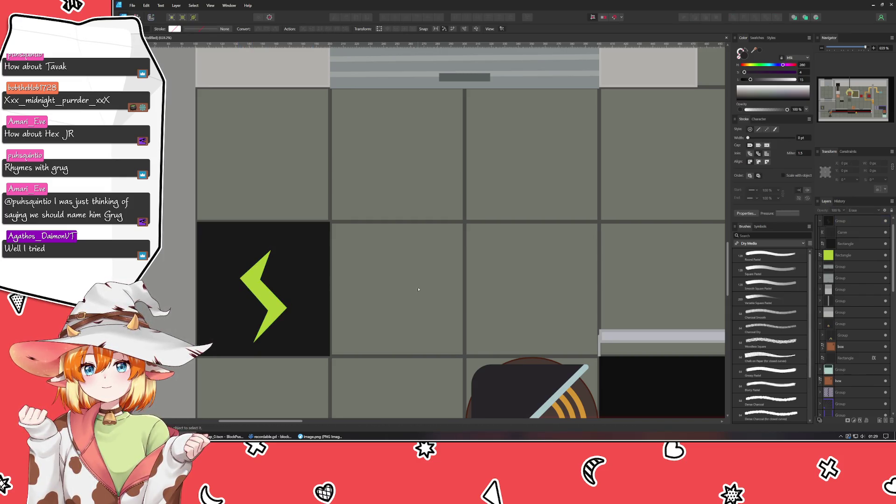
pyautogui.click(273, 305)
pyautogui.click(262, 278)
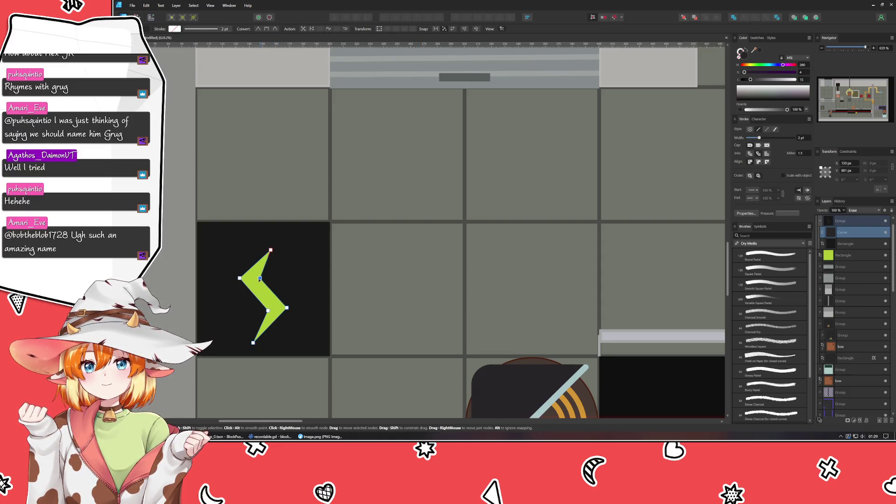
pyautogui.click(401, 286)
pyautogui.click(289, 298)
pyautogui.click(238, 282)
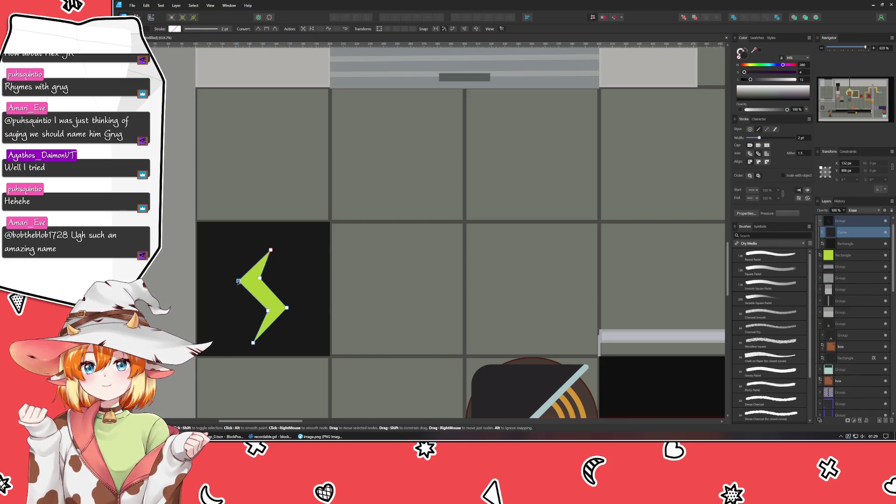
pyautogui.click(340, 292)
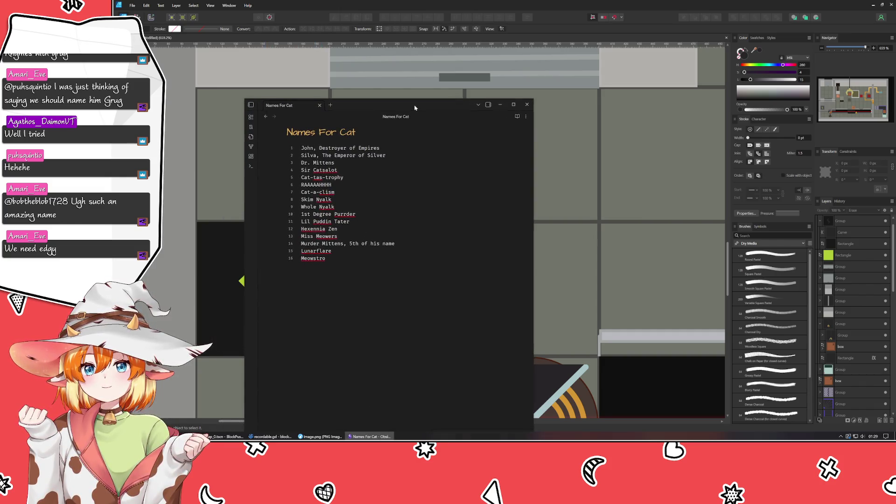
# Add 'Midnight Purrder' as the seventeenth cat name and close the note.
pyautogui.press('Return')
pyautogui.write('M')
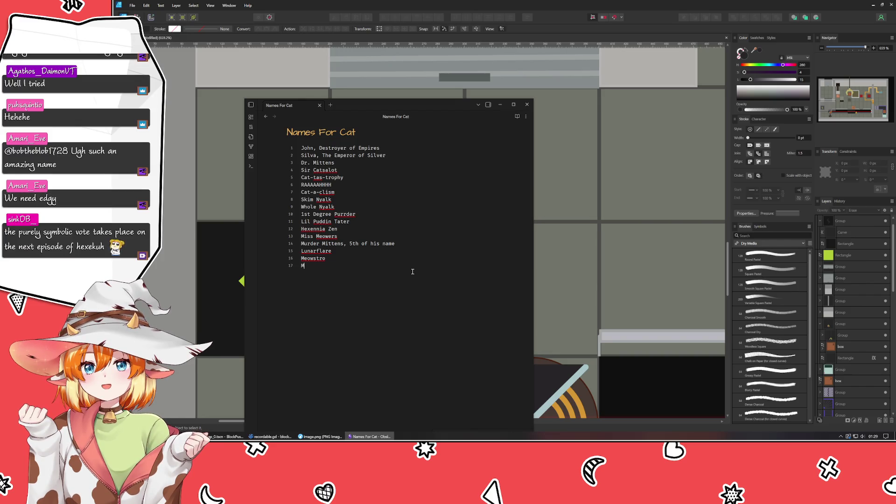
pyautogui.write('idnight M')
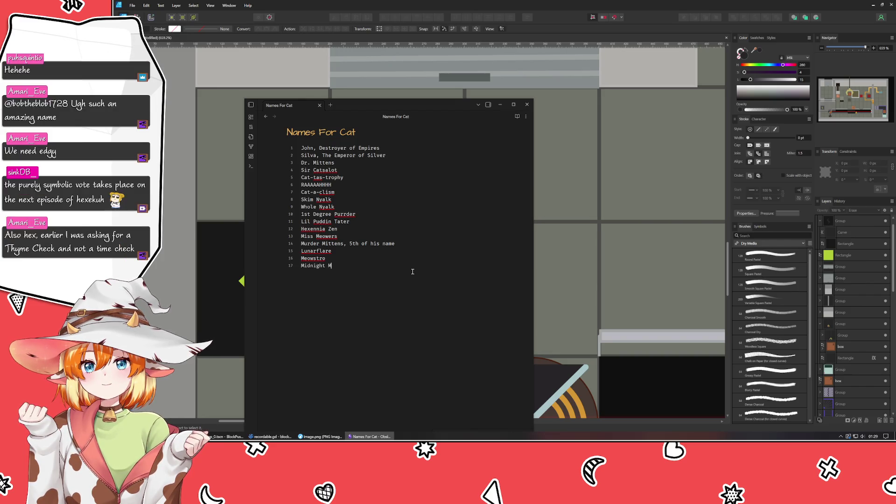
pyautogui.press('BackSpace')
pyautogui.write('Purrder')
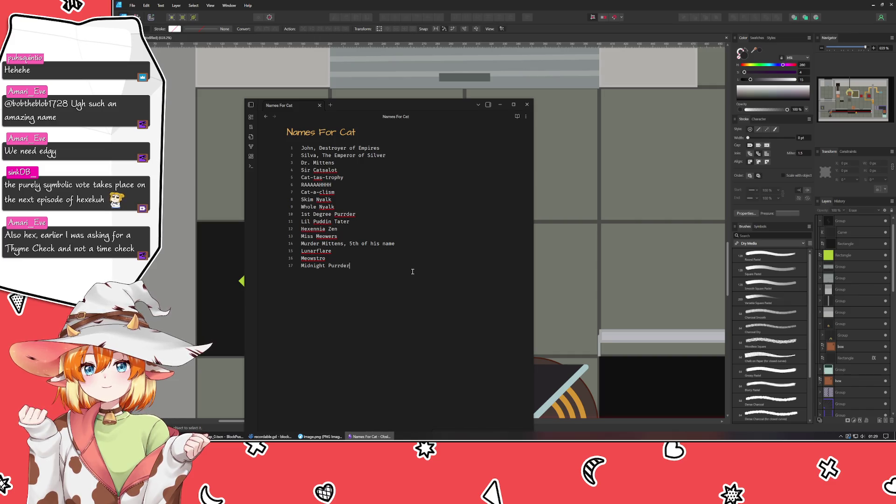
pyautogui.click(528, 104)
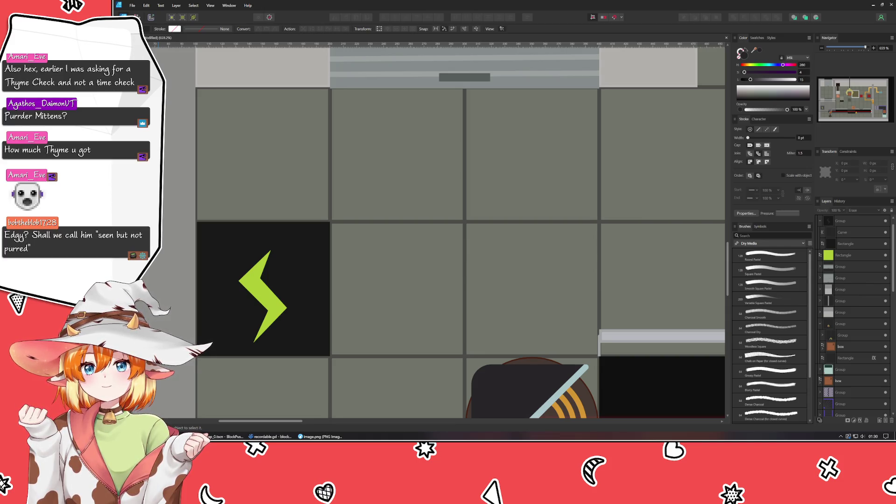
pyautogui.moveTo(895, 127)
pyautogui.mouseDown()
pyautogui.moveTo(400, 127)
pyautogui.moveTo(407, 120)
pyautogui.mouseUp()
pyautogui.moveTo(315, 260); pyautogui.dragTo(413, 256)
pyautogui.click(413, 255)
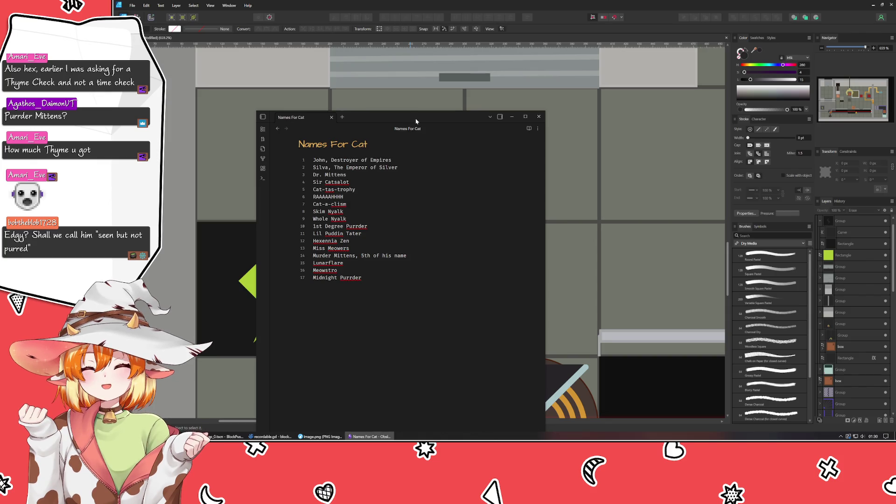
pyautogui.click(539, 116)
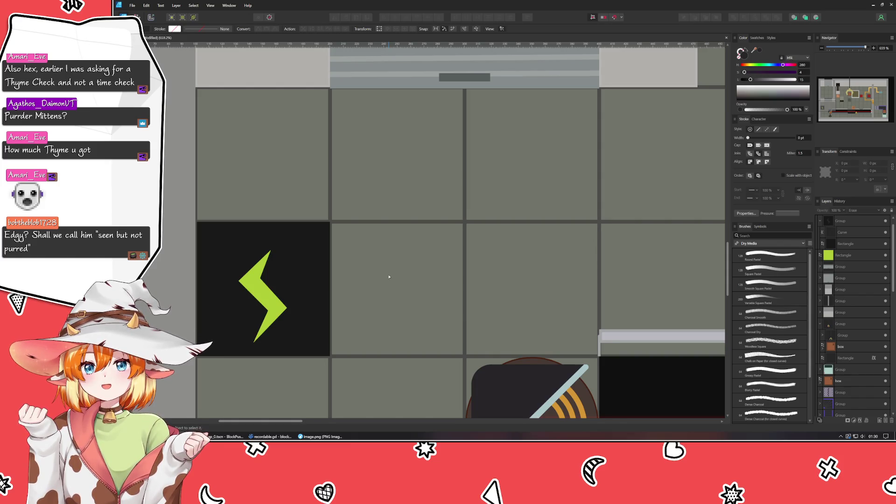
# Enlarge the green lightning bolt slightly with the Move tool, then deselect and zoom in.
pyautogui.press('v')
pyautogui.click(239, 280)
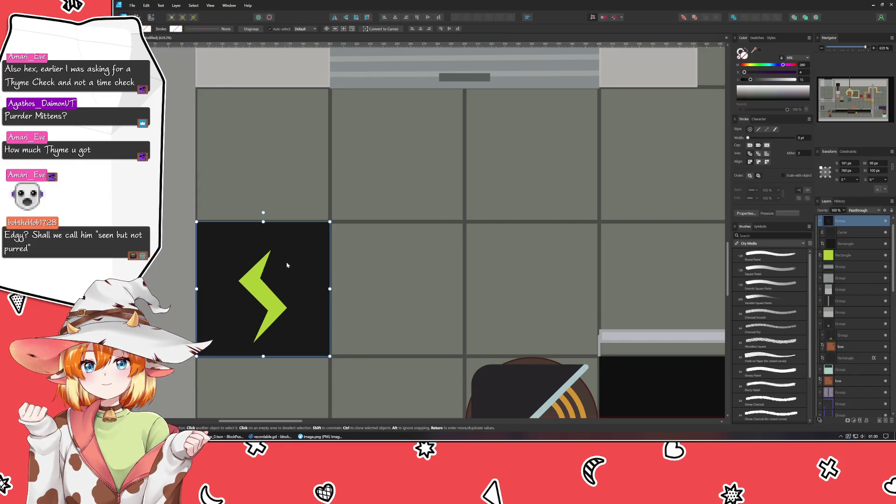
pyautogui.moveTo(287, 250); pyautogui.dragTo(293, 241)
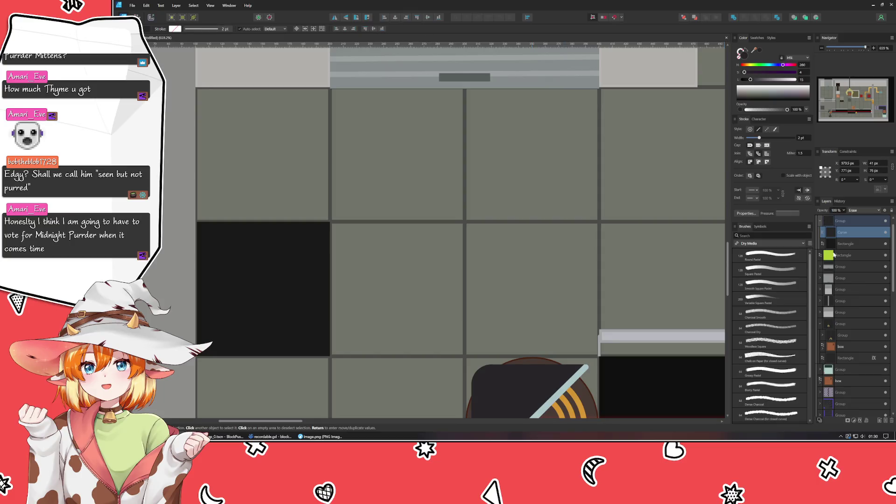
pyautogui.keyDown('shift'); pyautogui.click(846, 244); pyautogui.keyUp('shift')
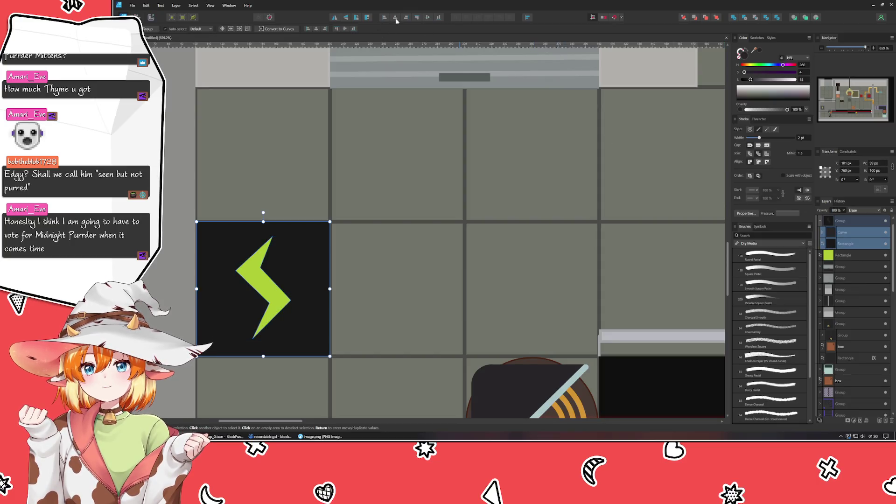
pyautogui.click(406, 328)
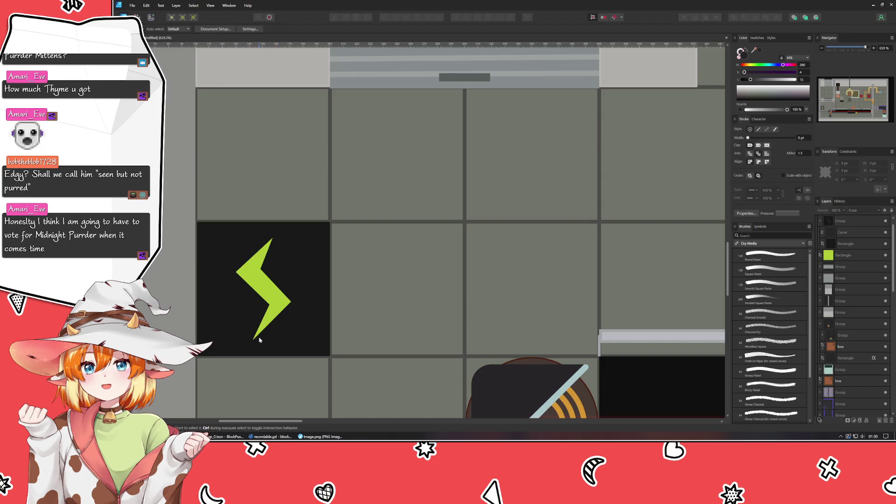
pyautogui.scroll(5, 260, 340)
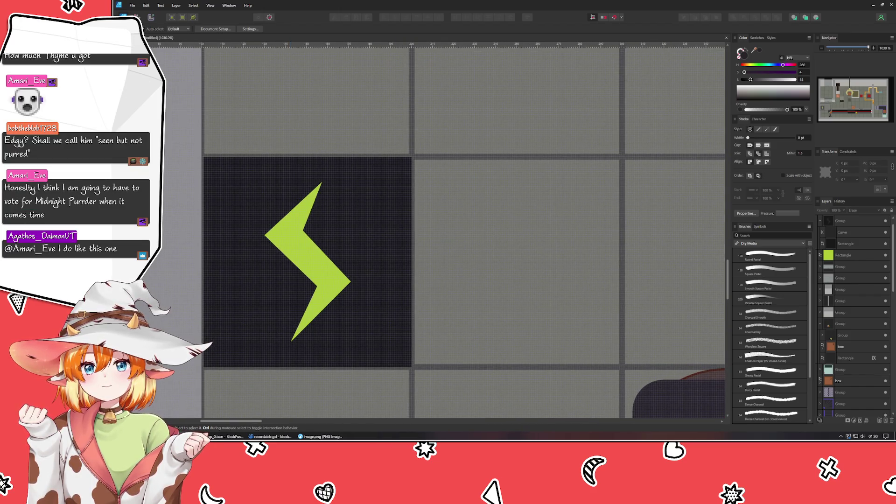
# Draw the lower part of a Pen-tool zigzag line back and forth across the bolt.
pyautogui.press('p')
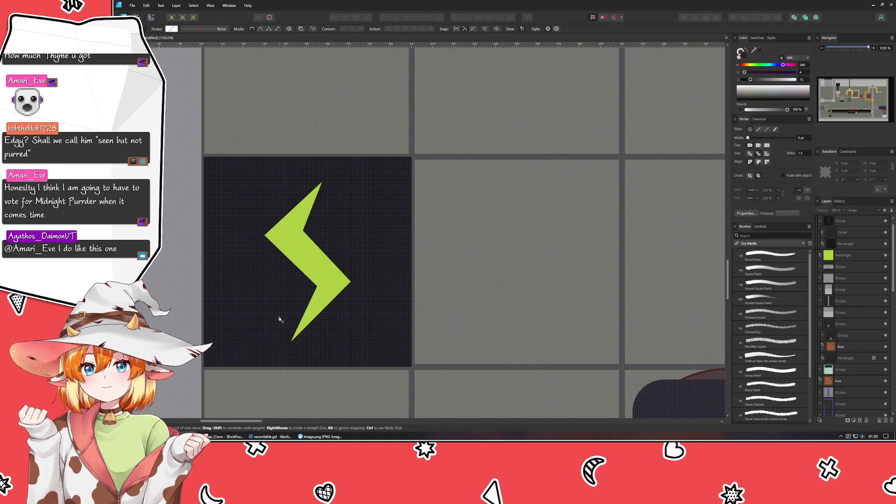
pyautogui.click(277, 321)
pyautogui.click(359, 316)
pyautogui.click(366, 300)
pyautogui.click(294, 298)
pyautogui.click(275, 270)
pyautogui.click(370, 273)
pyautogui.click(372, 250)
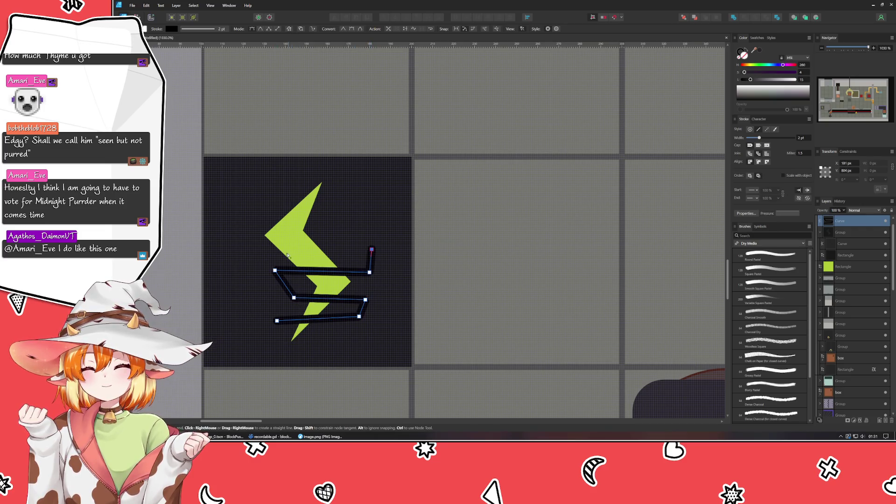
pyautogui.click(265, 252)
# Continue the zigzag up to the bolt's top, finish it, and nudge it slightly down-left.
pyautogui.click(245, 235)
pyautogui.click(368, 235)
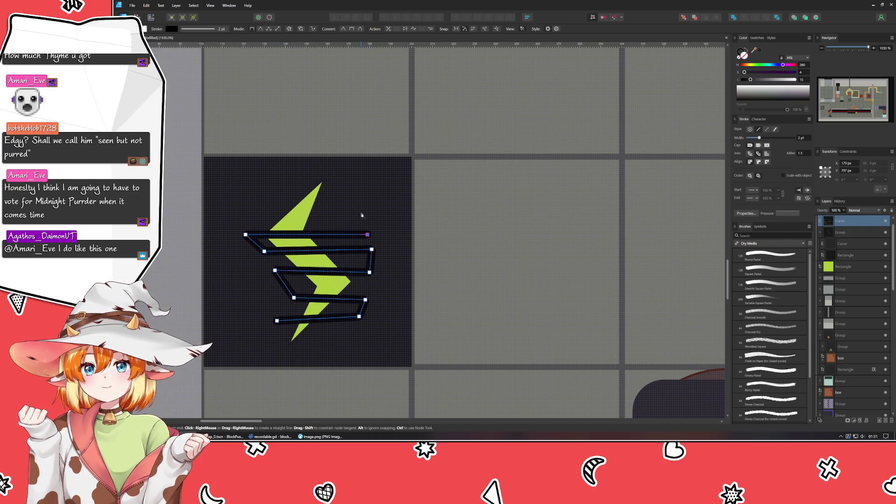
pyautogui.click(361, 214)
pyautogui.click(266, 211)
pyautogui.click(271, 193)
pyautogui.click(348, 194)
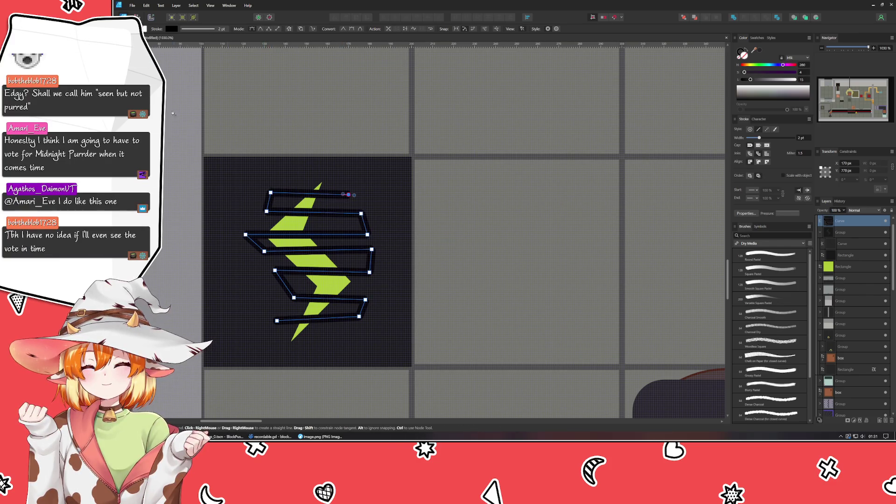
pyautogui.press('v')
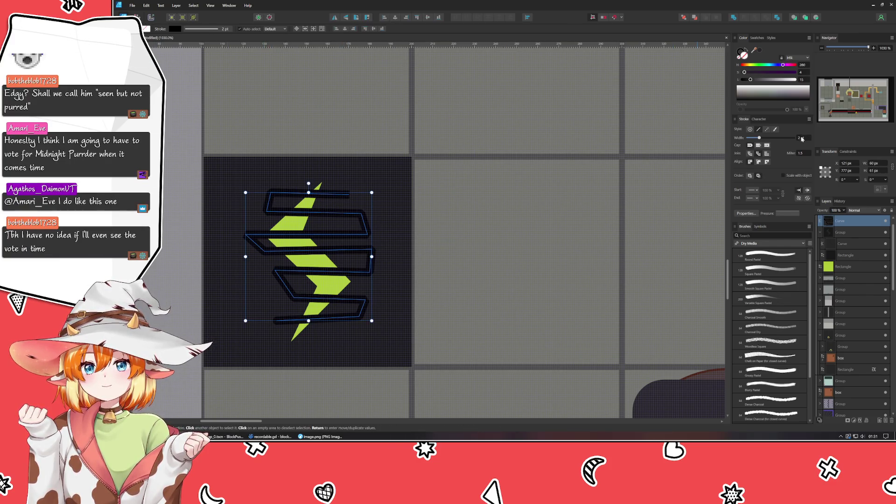
pyautogui.scroll(-1, 802, 139)
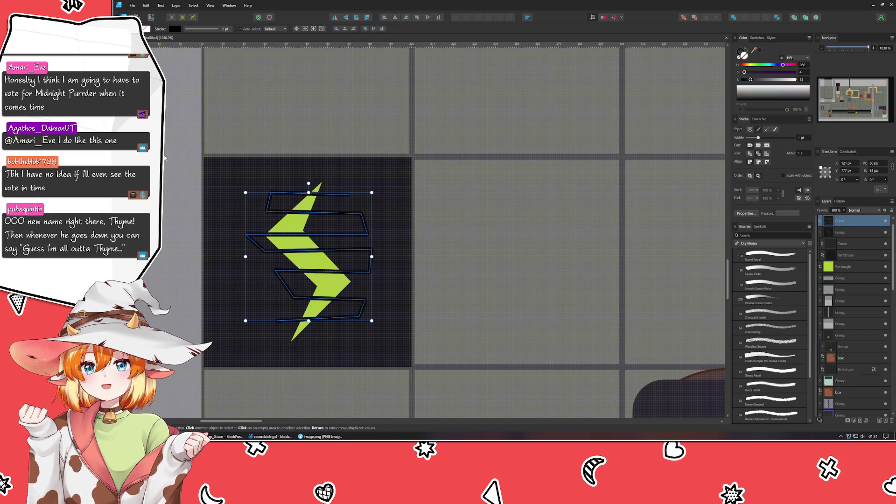
pyautogui.moveTo(301, 202); pyautogui.dragTo(297, 206)
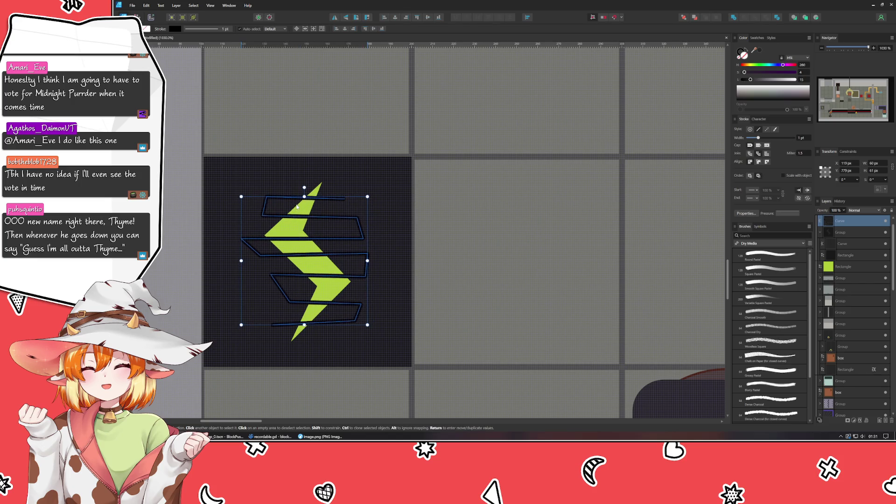
# Edit the zigzag line's nodes and drag three lower nodes slightly down.
pyautogui.doubleClick(289, 304)
pyautogui.moveTo(290, 303); pyautogui.dragTo(288, 304)
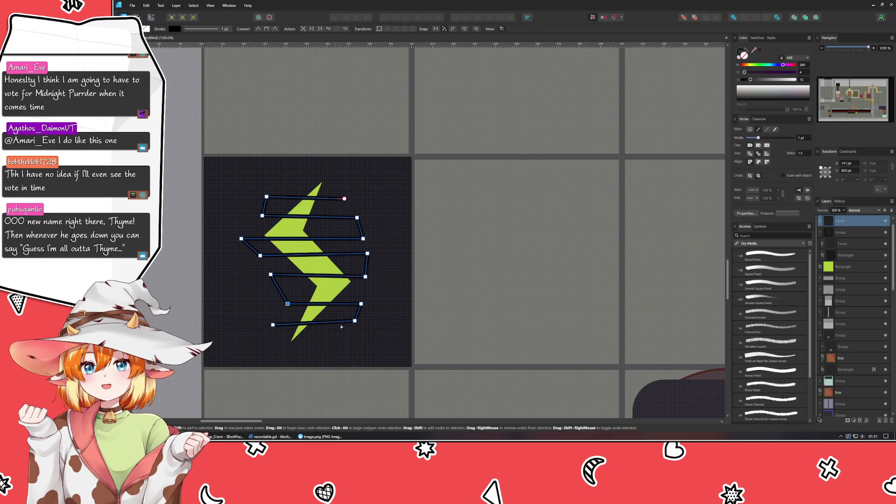
pyautogui.moveTo(354, 321); pyautogui.dragTo(353, 325)
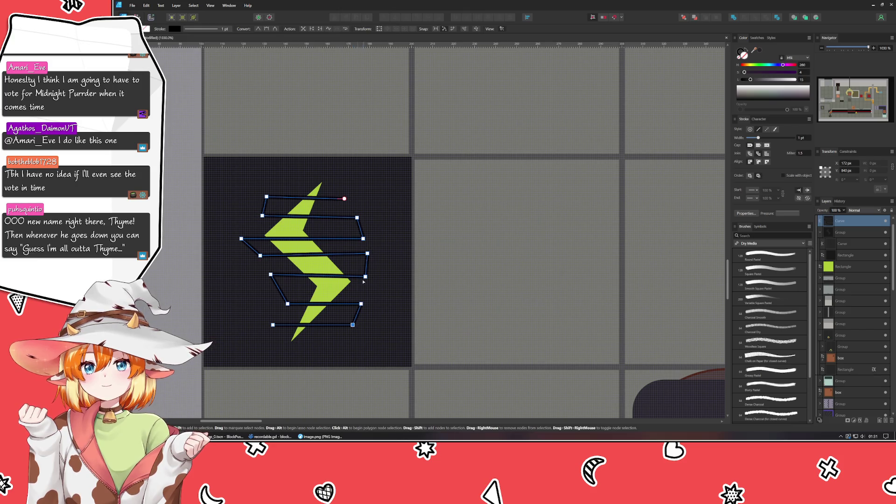
pyautogui.moveTo(271, 274); pyautogui.dragTo(272, 279)
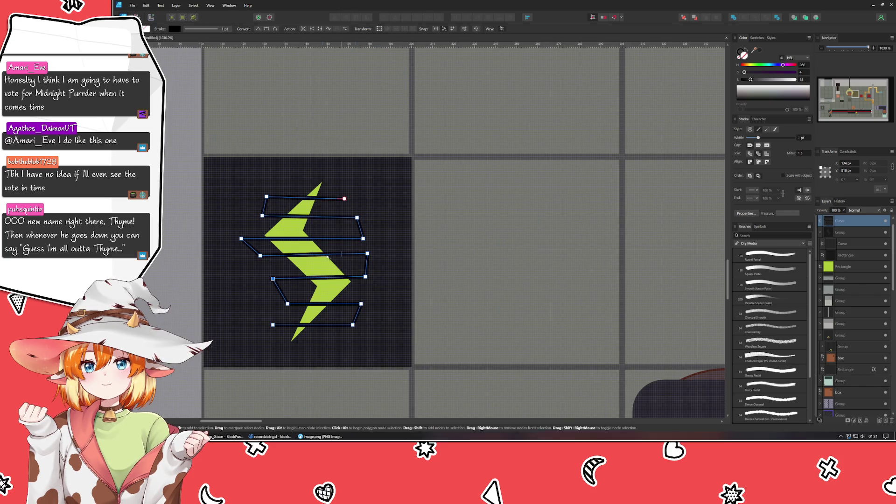
# Nudge the zigzag's middle, upper and top node pairs with arrow keys to even the spacing.
pyautogui.moveTo(258, 269); pyautogui.dragTo(390, 288)
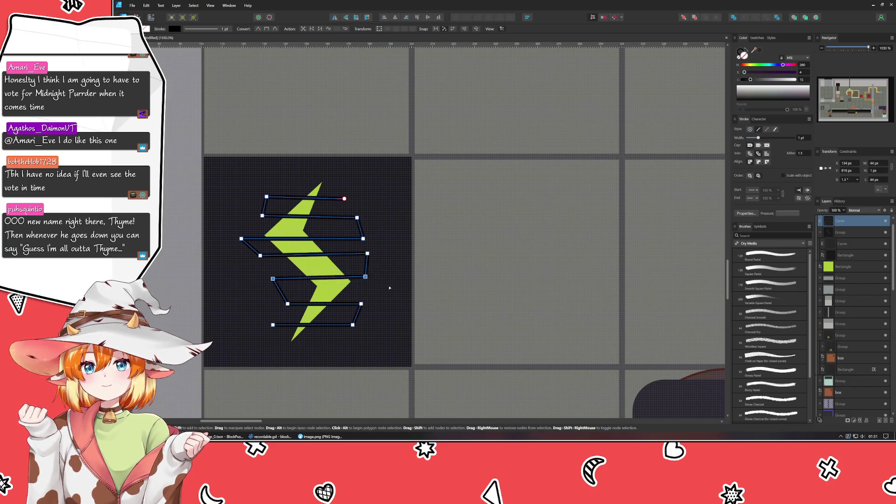
pyautogui.press('Down')
pyautogui.press('Down')
pyautogui.press('Down')
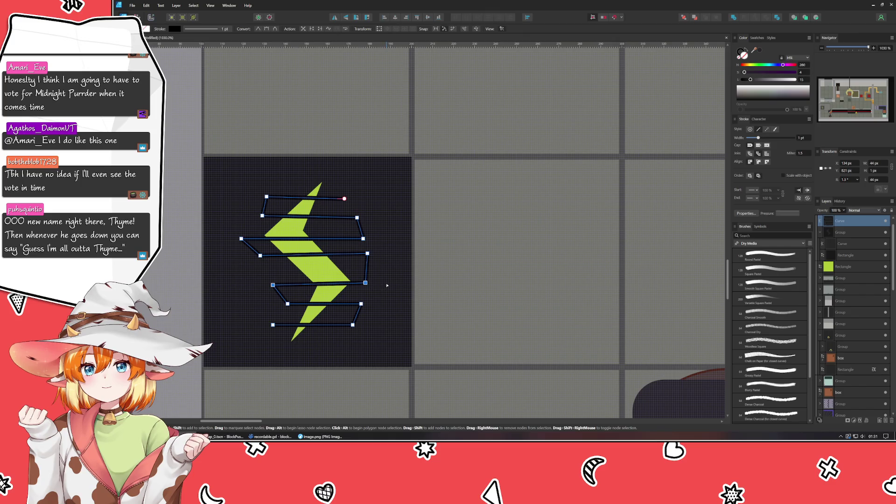
pyautogui.click(290, 255)
pyautogui.press('Down')
pyautogui.press('Down')
pyautogui.press('Down')
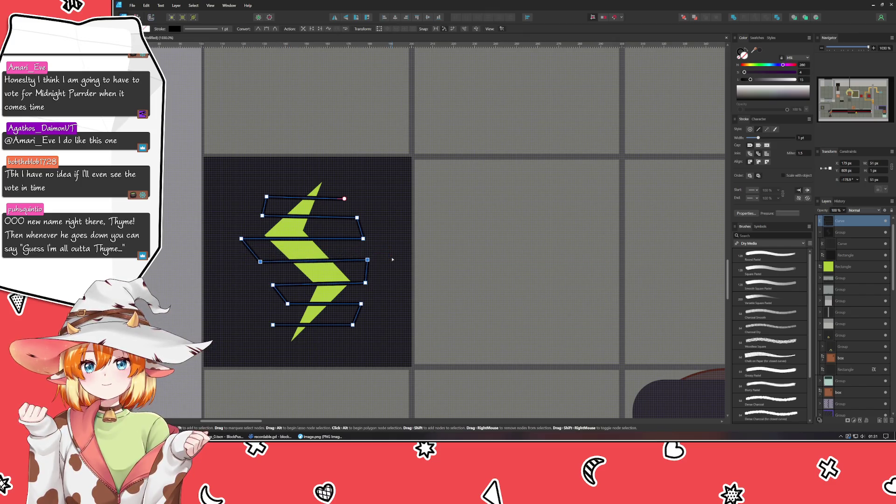
pyautogui.moveTo(233, 229); pyautogui.dragTo(390, 257)
pyautogui.press('Down')
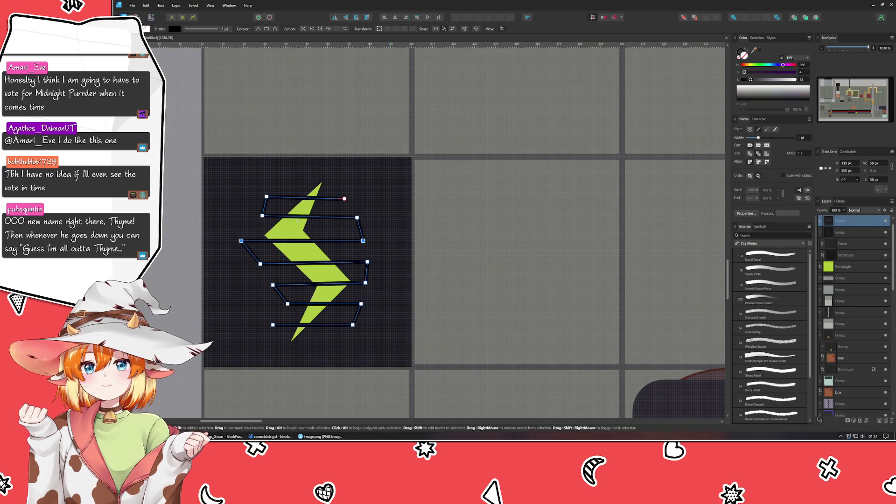
pyautogui.moveTo(244, 186); pyautogui.dragTo(379, 210)
pyautogui.press('Up')
pyautogui.moveTo(254, 208); pyautogui.dragTo(381, 229)
pyautogui.press('Down')
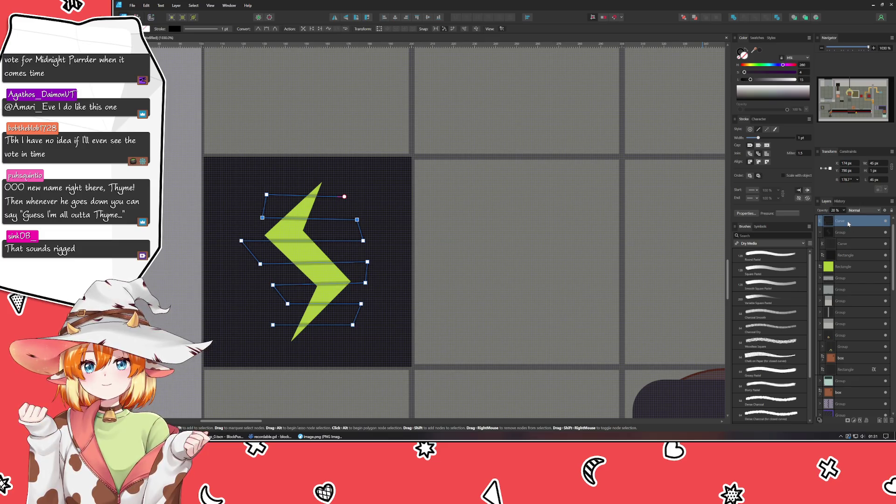
pyautogui.scroll(1, 850, 243)
# Clip the zigzag stripes inside the green lightning bolt shape in Layers.
pyautogui.moveTo(853, 255); pyautogui.dragTo(848, 277)
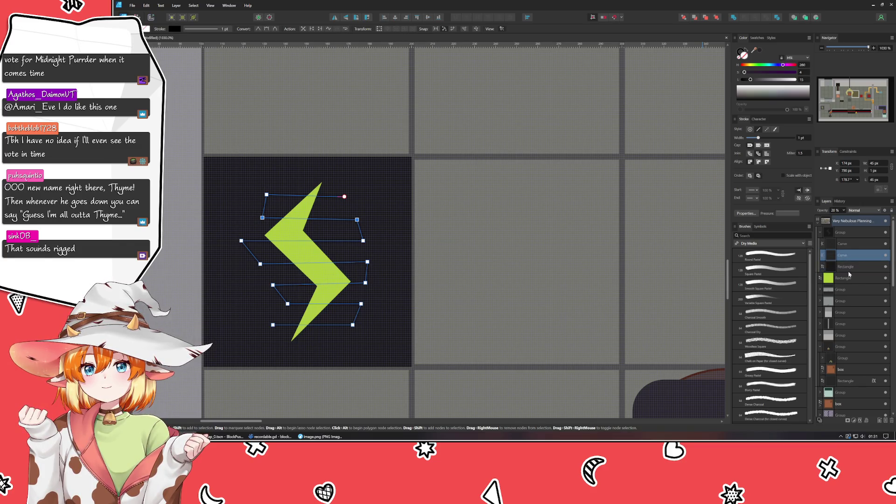
pyautogui.click(849, 280)
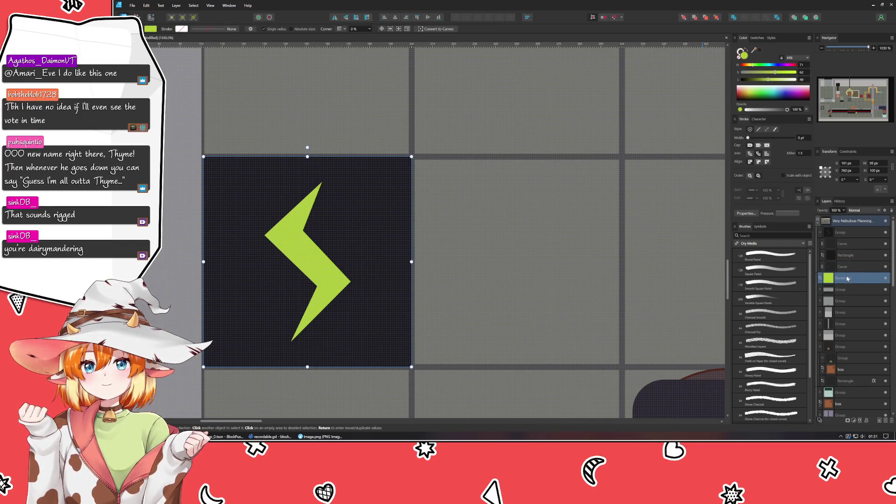
pyautogui.moveTo(847, 276); pyautogui.dragTo(844, 279)
# Group the stripes, the bolt shape and the existing group into one lightning bolt group.
pyautogui.doubleClick(844, 279)
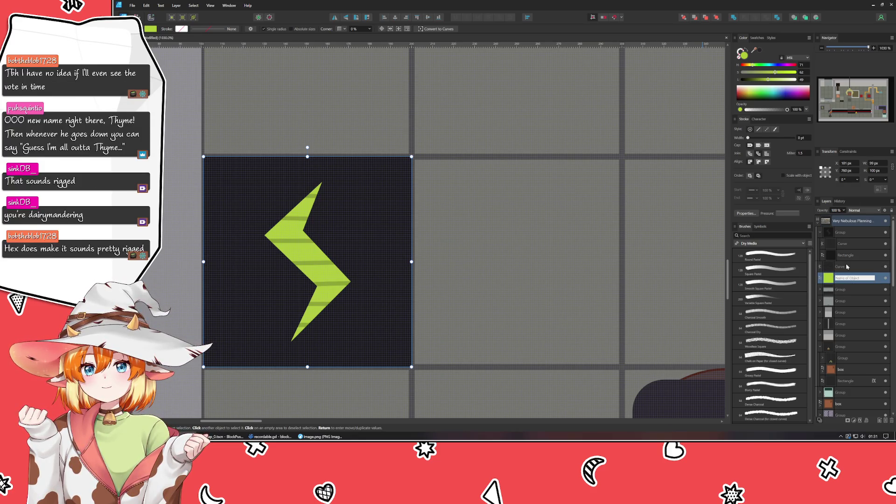
pyautogui.click(848, 267)
pyautogui.keyDown('ctrl'); pyautogui.click(847, 278); pyautogui.keyUp('ctrl')
pyautogui.keyDown('ctrl'); pyautogui.click(848, 237); pyautogui.keyUp('ctrl')
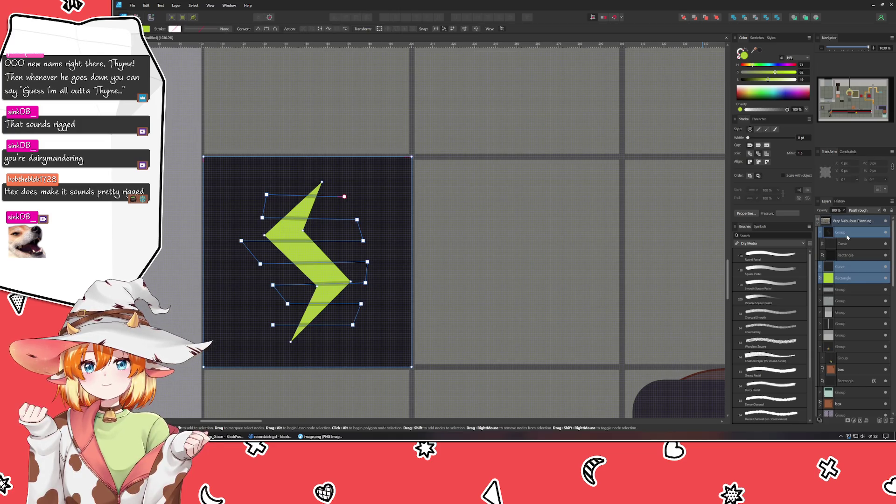
pyautogui.hotkey('ctrl', 'g')
pyautogui.click(573, 271)
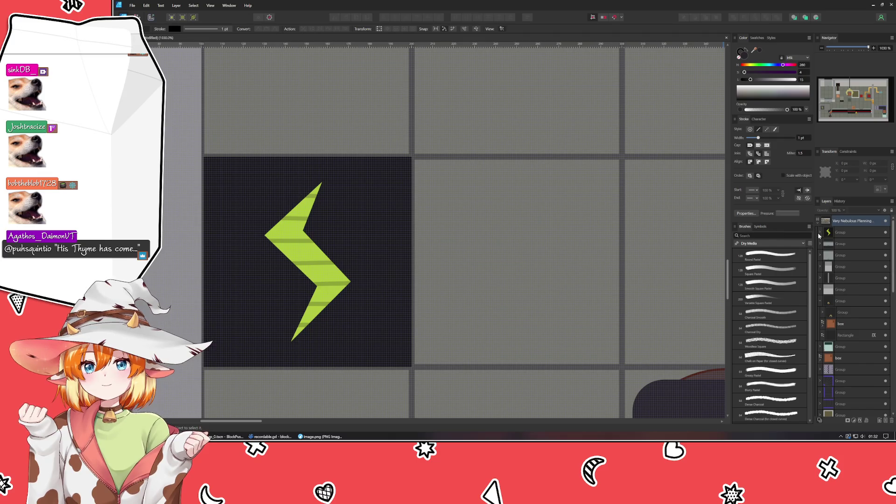
pyautogui.click(820, 232)
# Select the stripes layer and nudge the lowest three stripe node pairs down.
pyautogui.click(845, 232)
pyautogui.click(842, 255)
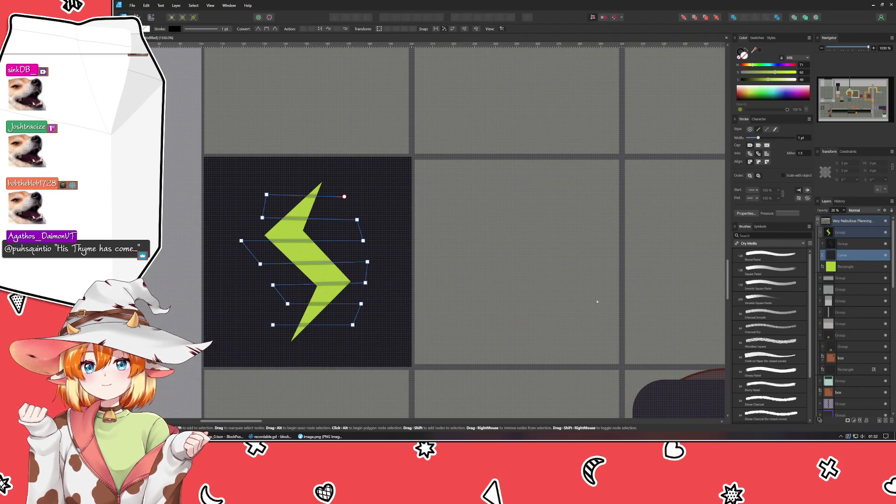
pyautogui.moveTo(275, 300); pyautogui.dragTo(382, 317)
pyautogui.press('Down')
pyautogui.press('Down')
pyautogui.moveTo(262, 279); pyautogui.dragTo(405, 296)
pyautogui.press('Down')
pyautogui.press('Down')
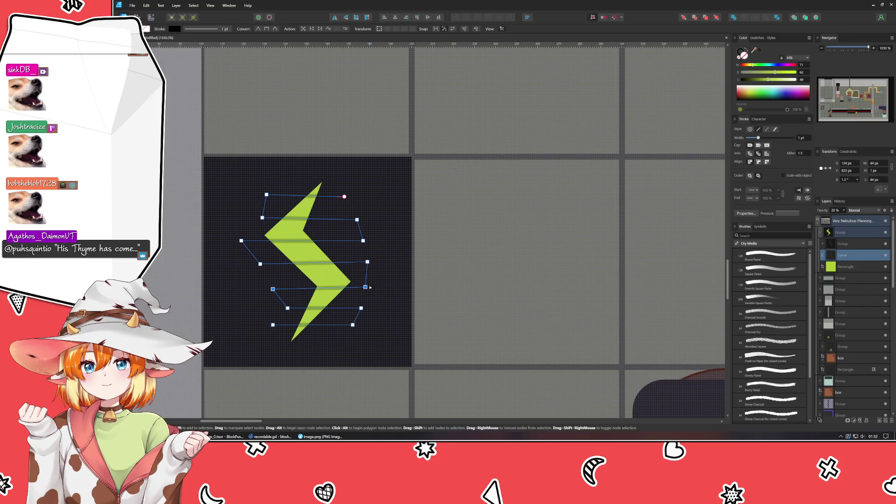
pyautogui.moveTo(222, 257); pyautogui.dragTo(406, 281)
pyautogui.press('Down')
pyautogui.press('Down')
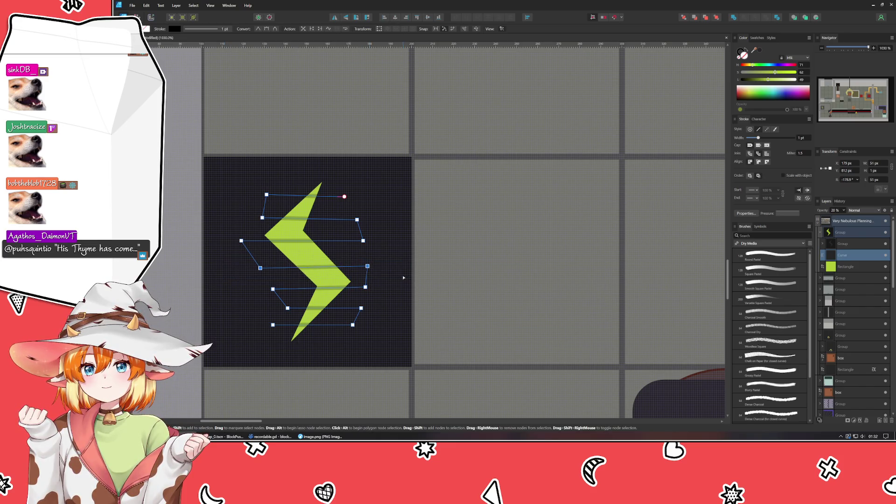
# Nudge the upper three stripe node pairs down and finish node editing.
pyautogui.moveTo(229, 234)
pyautogui.mouseDown()
pyautogui.moveTo(406, 250)
pyautogui.moveTo(385, 241)
pyautogui.mouseUp()
pyautogui.press('Down')
pyautogui.press('Down')
pyautogui.moveTo(237, 205); pyautogui.dragTo(395, 236)
pyautogui.press('Down')
pyautogui.press('Down')
pyautogui.moveTo(258, 188)
pyautogui.mouseDown()
pyautogui.moveTo(327, 210)
pyautogui.moveTo(401, 208)
pyautogui.mouseUp()
pyautogui.press('Down')
pyautogui.press('Down')
pyautogui.press('Down')
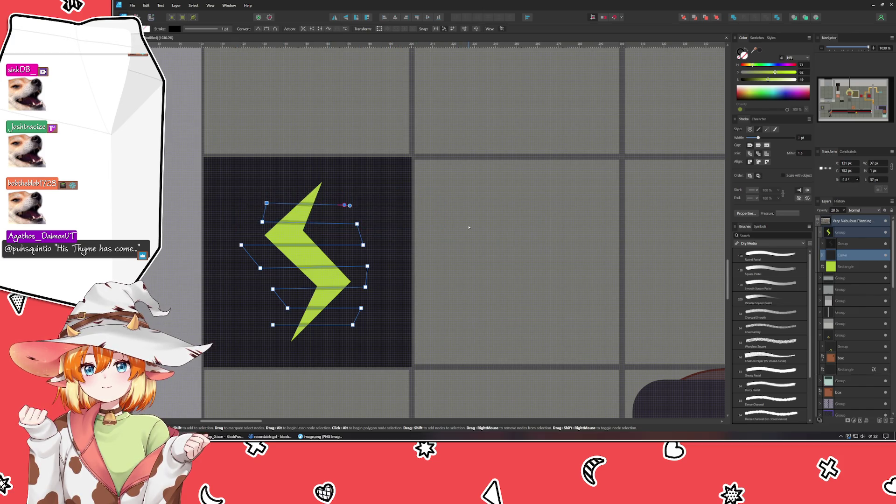
pyautogui.press('Escape')
pyautogui.scroll(-5, 470, 228)
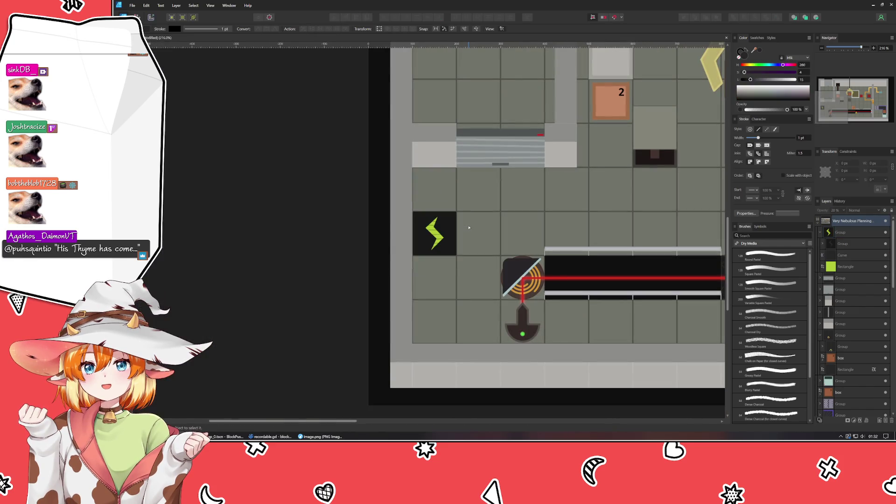
# Duplicate the green bolt shape with Ctrl+J and recolour the copy a deep red.
pyautogui.scroll(-2, 437, 247)
pyautogui.scroll(1, 437, 247)
pyautogui.moveTo(392, 255); pyautogui.dragTo(267, 286)
pyautogui.scroll(1, 267, 286)
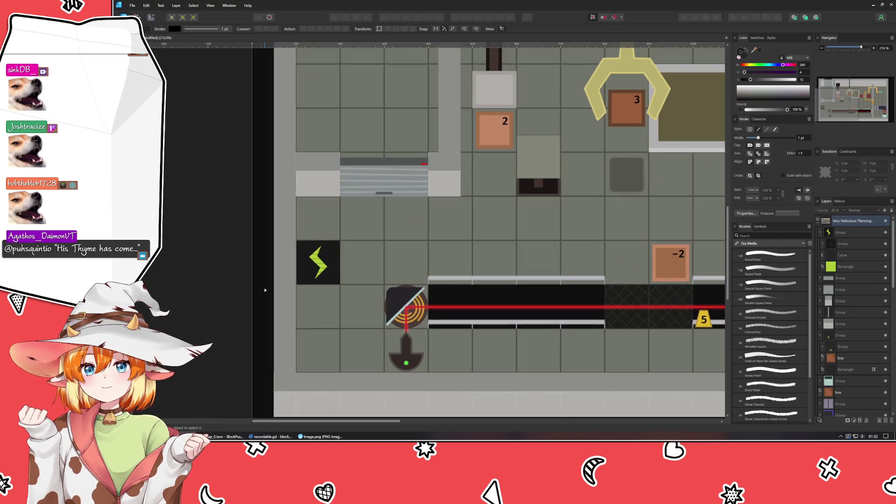
pyautogui.click(851, 271)
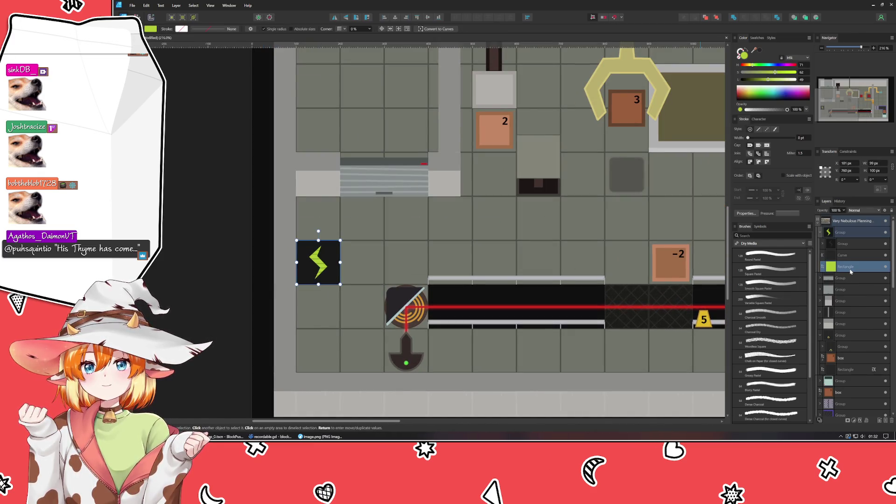
pyautogui.hotkey('ctrl', 'j')
pyautogui.click(745, 66)
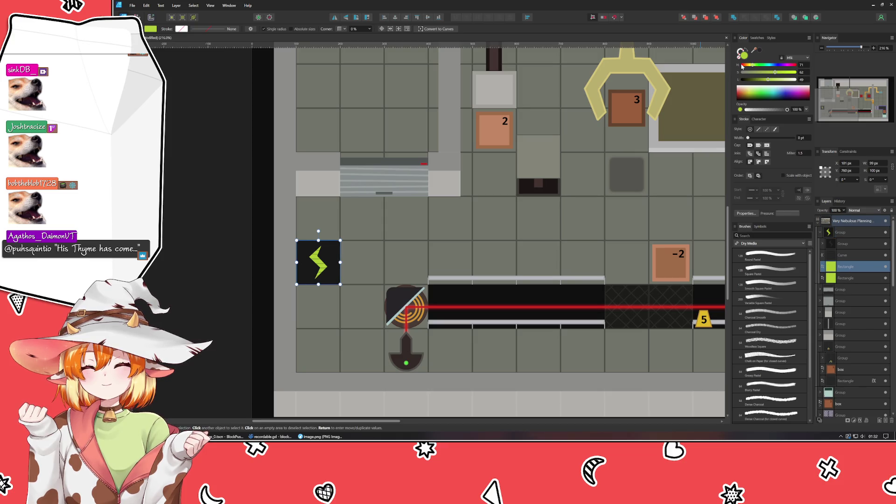
pyautogui.moveTo(746, 66); pyautogui.dragTo(787, 75)
pyautogui.click(787, 73)
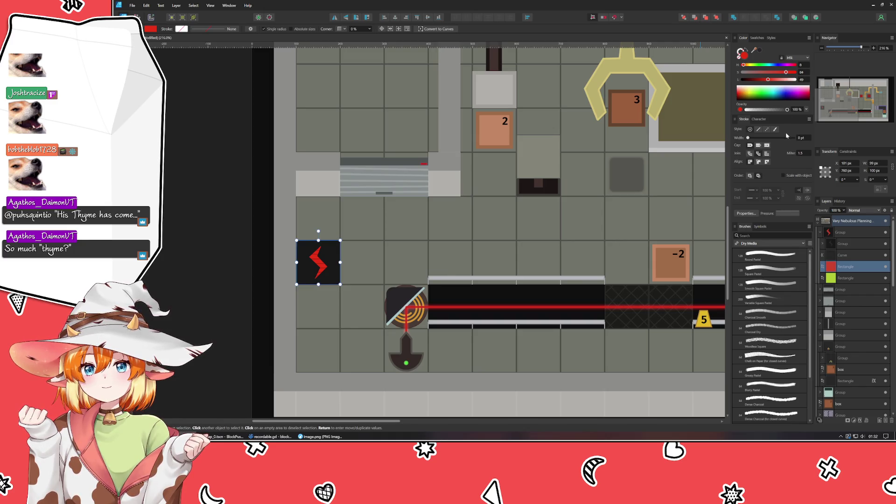
# Move the original green bolt above the red copy in the layer stack.
pyautogui.click(851, 278)
pyautogui.moveTo(852, 277); pyautogui.dragTo(850, 263)
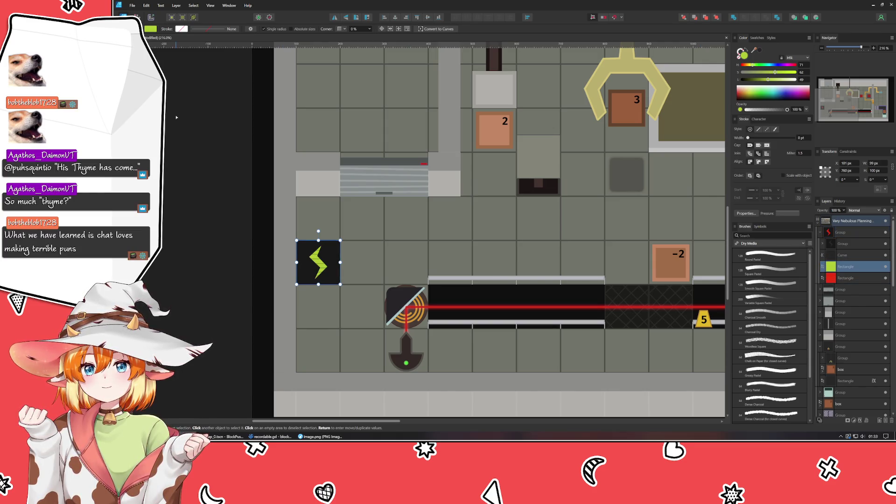
pyautogui.press('v')
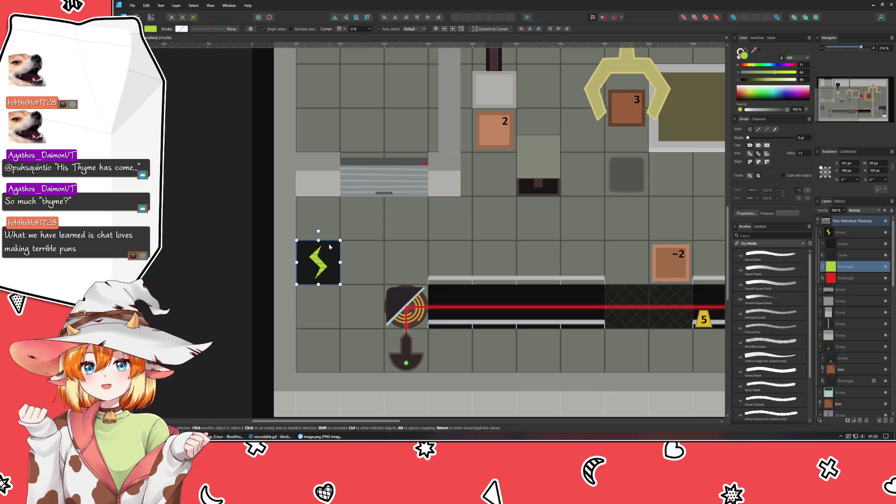
# Drag the green bolt's top edge down so the red copy shows above it.
pyautogui.moveTo(318, 241); pyautogui.dragTo(331, 262)
pyautogui.click(263, 277)
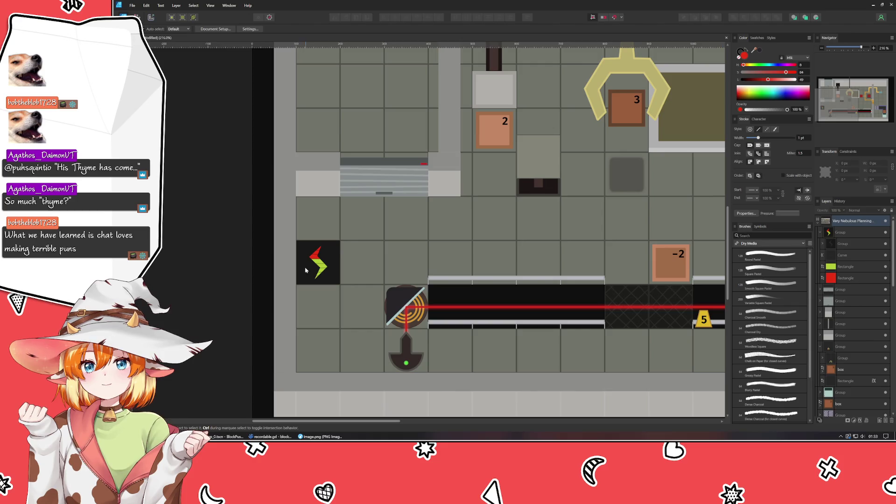
pyautogui.moveTo(305, 270); pyautogui.dragTo(338, 242)
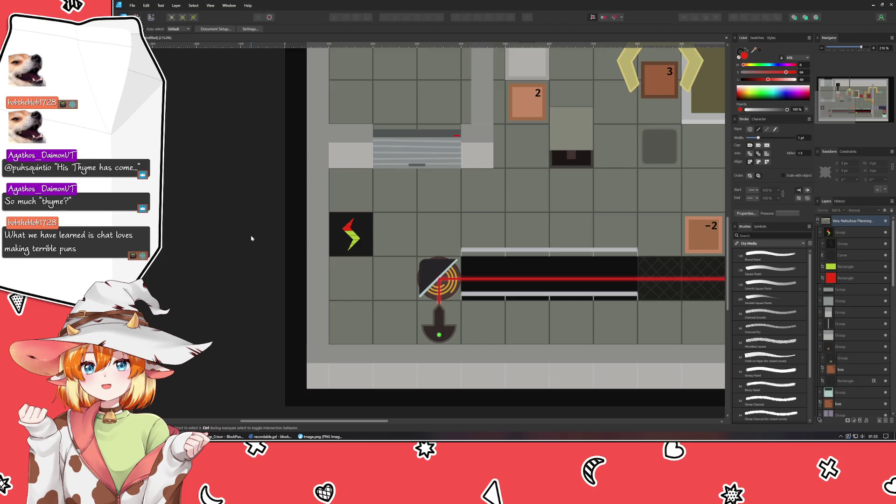
# Select both red and green bolt shapes and narrow them slightly from the side.
pyautogui.click(859, 266)
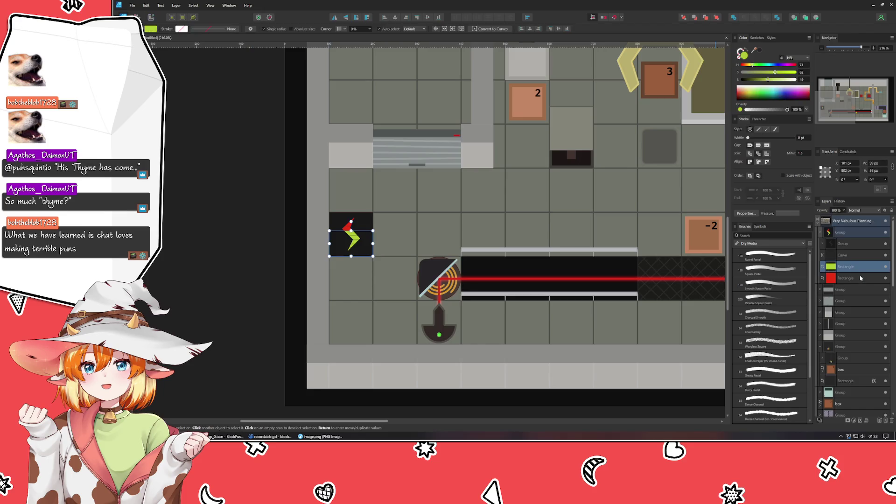
pyautogui.keyDown('shift'); pyautogui.click(851, 278); pyautogui.keyUp('shift')
pyautogui.moveTo(373, 234); pyautogui.dragTo(367, 234)
pyautogui.click(236, 281)
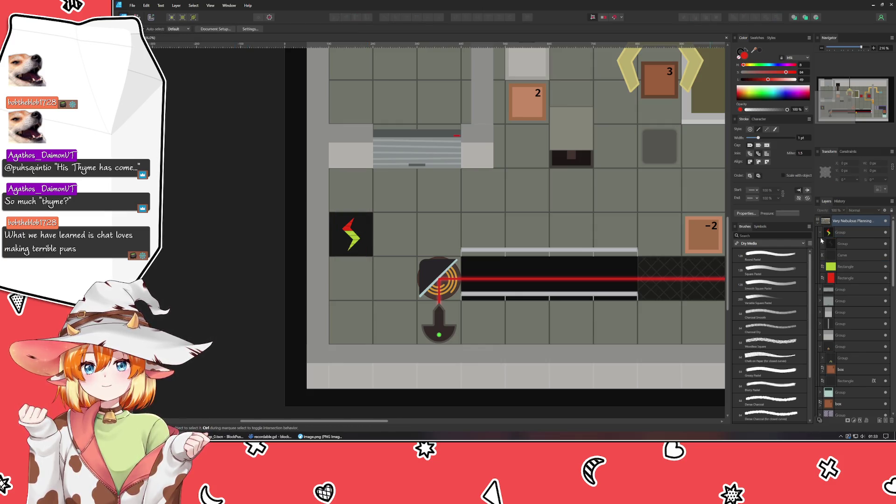
# Collapse the lightning group and select the hazard-stripe pipe group near the claw.
pyautogui.click(821, 232)
pyautogui.click(840, 232)
pyautogui.click(268, 283)
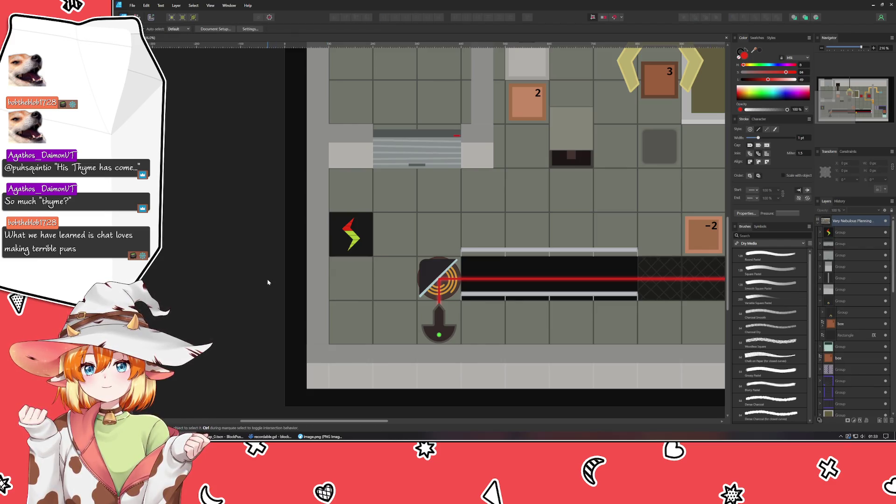
pyautogui.moveTo(511, 188)
pyautogui.mouseDown()
pyautogui.moveTo(295, 350)
pyautogui.moveTo(191, 287)
pyautogui.mouseUp()
pyautogui.click(552, 250)
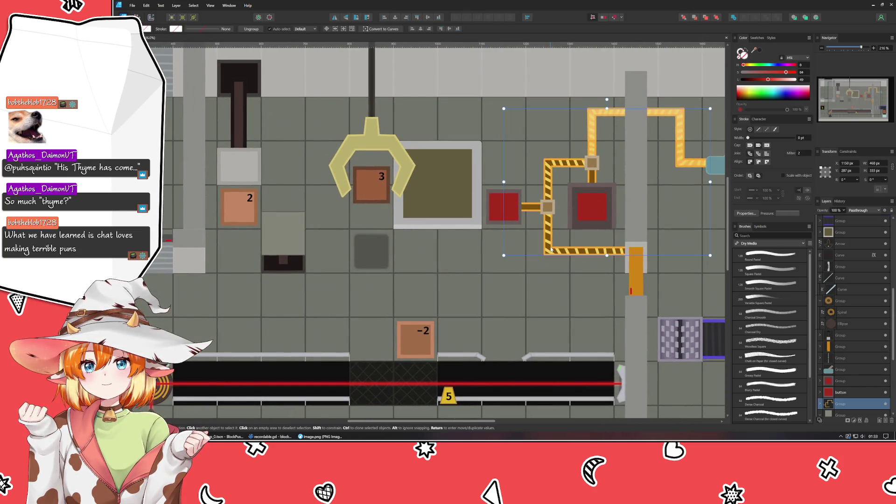
pyautogui.doubleClick(551, 250)
pyautogui.doubleClick(553, 250)
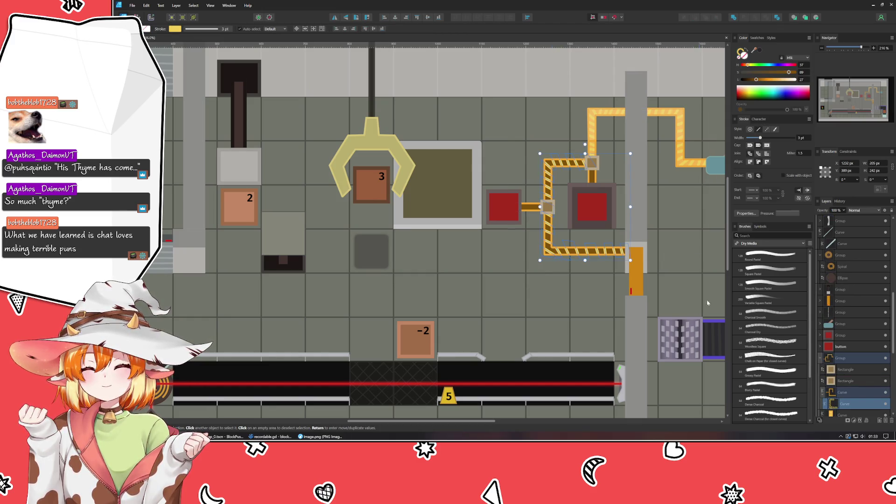
pyautogui.click(855, 395)
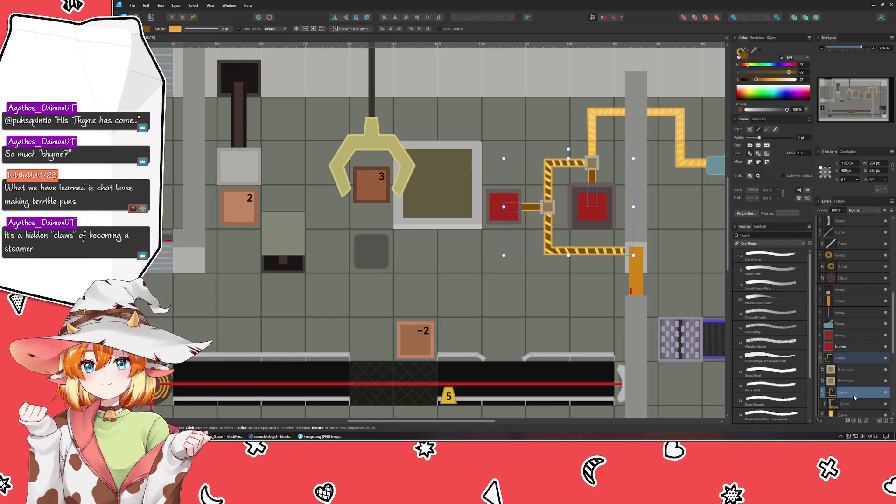
pyautogui.scroll(-2, 351, 304)
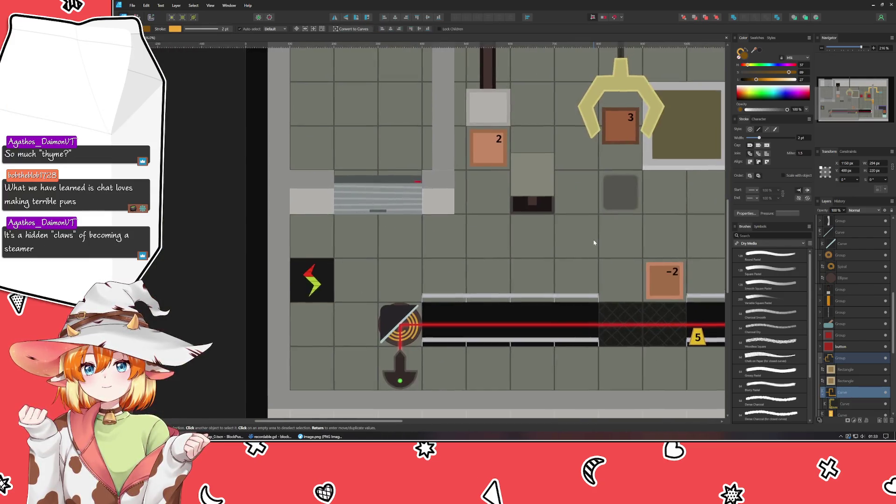
pyautogui.scroll(2, 339, 278)
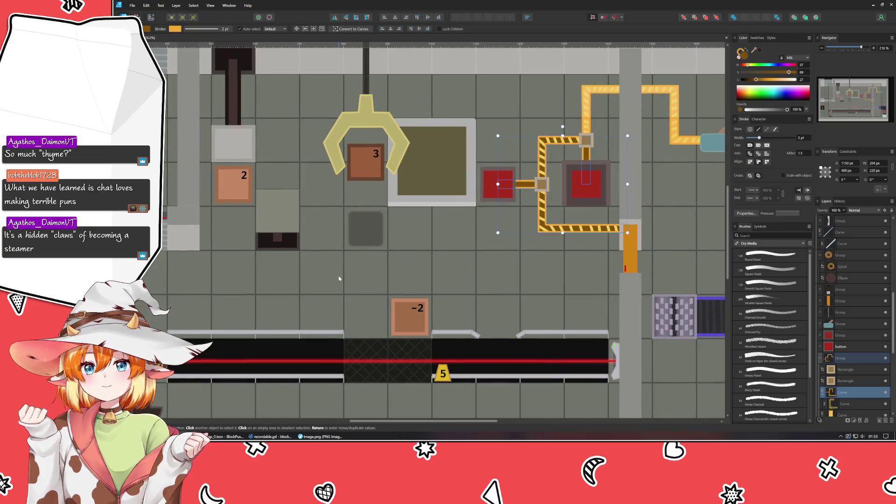
pyautogui.moveTo(339, 279); pyautogui.dragTo(554, 261)
pyautogui.hotkey('ctrl', 'd')
pyautogui.moveTo(320, 376); pyautogui.dragTo(295, 337)
pyautogui.scroll(3, 250, 322)
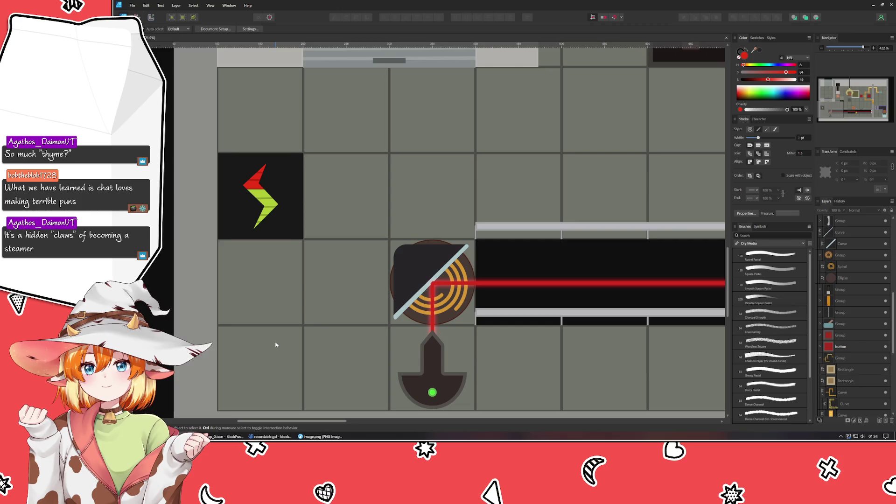
# Draw a closed six-point L-shaped Pen path from the lightning arrow to the laser emitter.
pyautogui.click(262, 210)
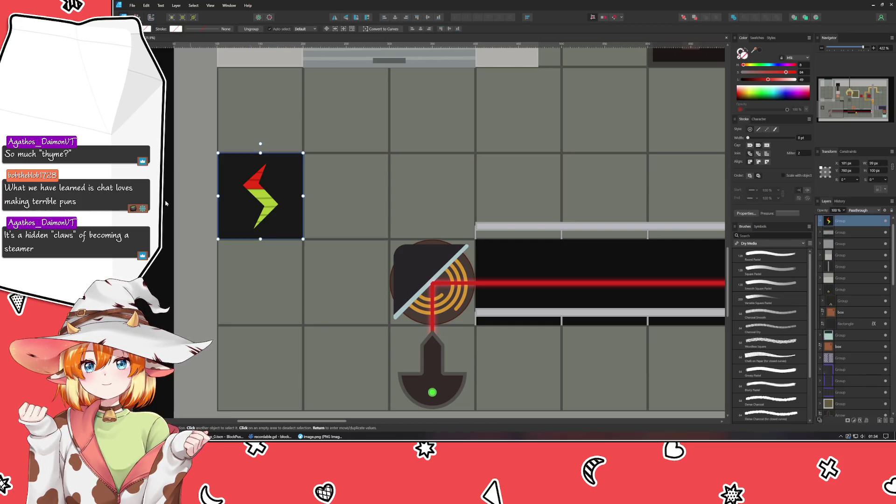
pyautogui.hscroll(-2, 182, 238)
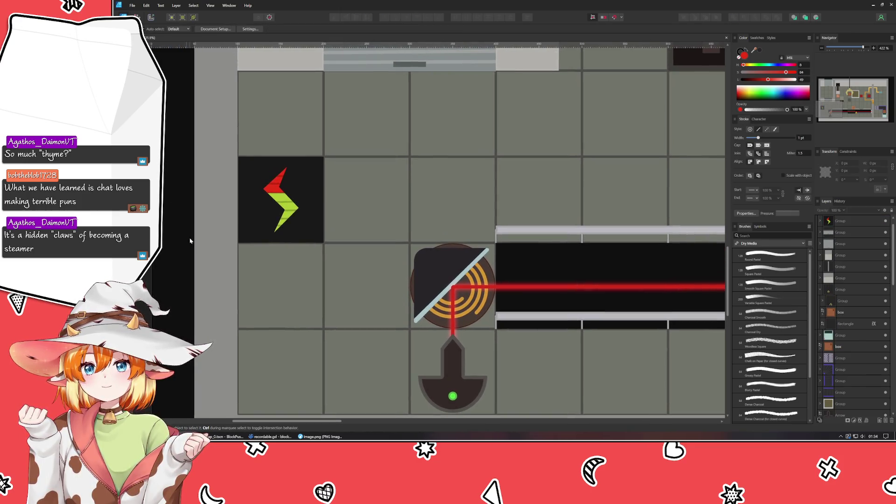
pyautogui.press('p')
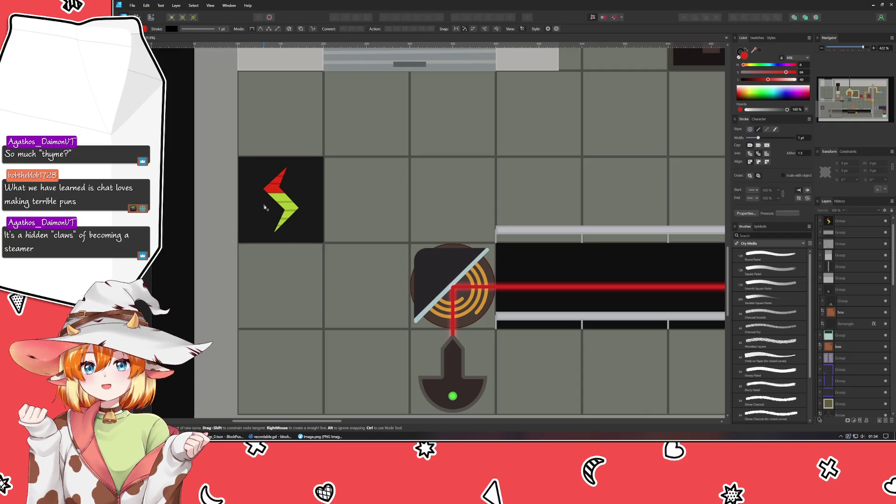
pyautogui.click(271, 300)
pyautogui.click(447, 300)
pyautogui.click(449, 280)
pyautogui.click(290, 282)
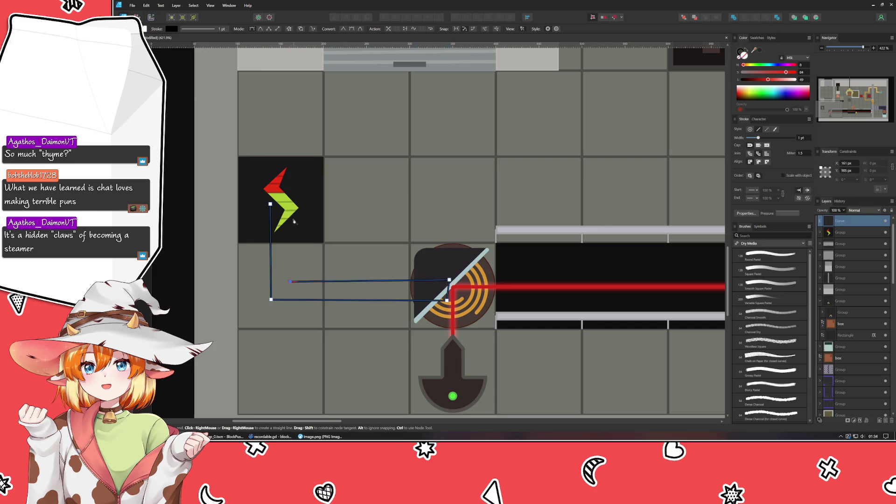
pyautogui.click(289, 208)
pyautogui.click(270, 204)
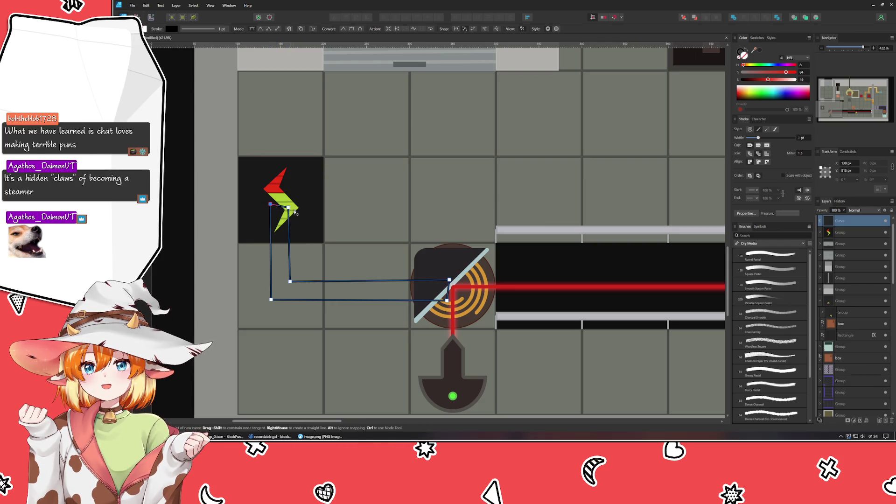
pyautogui.press('a')
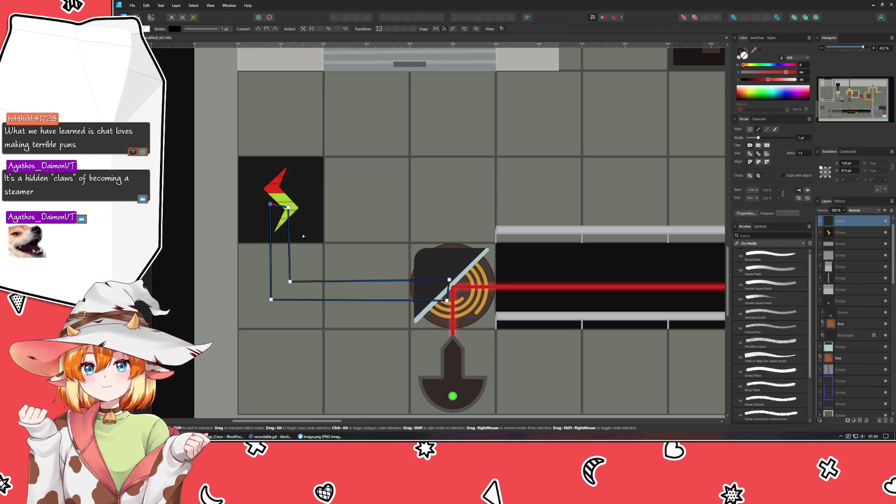
pyautogui.hscroll(10, 382, 393)
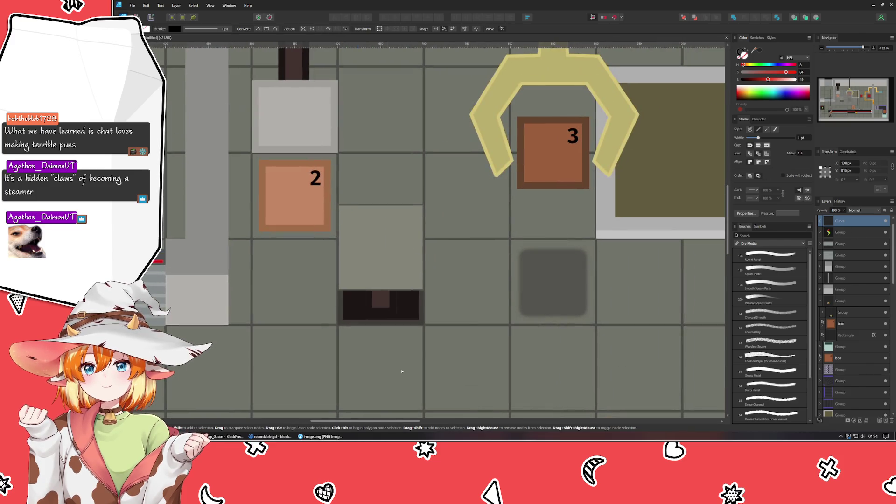
# Sample the existing pipe's orange for the new pipe's outline and set its stroke to 2 pt.
pyautogui.hscroll(10, 540, 305)
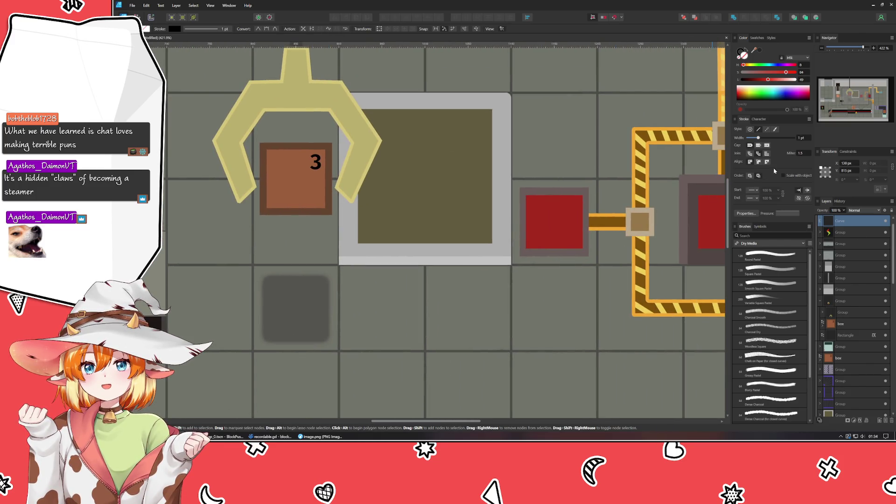
pyautogui.hscroll(5, 672, 193)
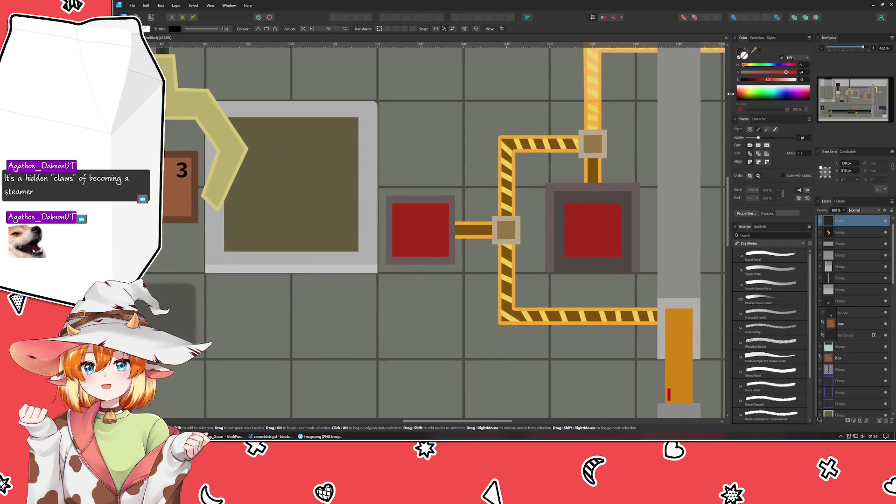
pyautogui.click(508, 144)
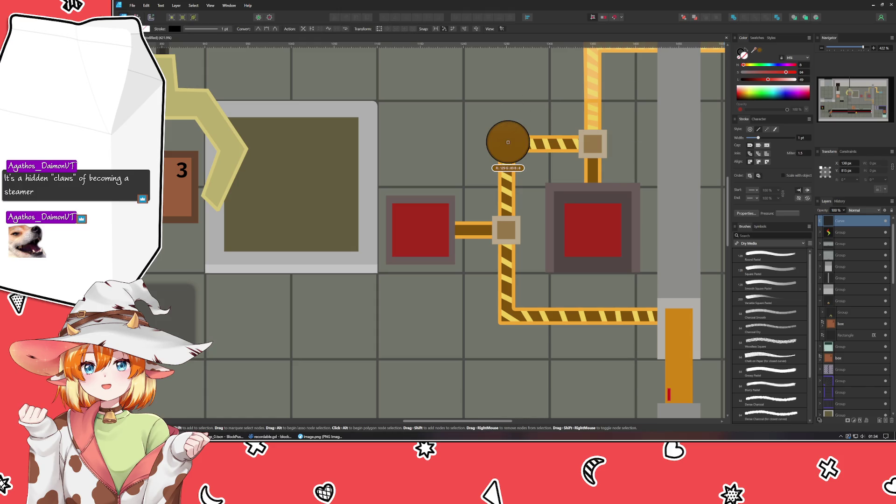
pyautogui.moveTo(754, 50)
pyautogui.mouseDown()
pyautogui.moveTo(541, 108)
pyautogui.moveTo(516, 138)
pyautogui.mouseUp()
pyautogui.scroll(-10, 625, 244)
pyautogui.hscroll(-5, 625, 243)
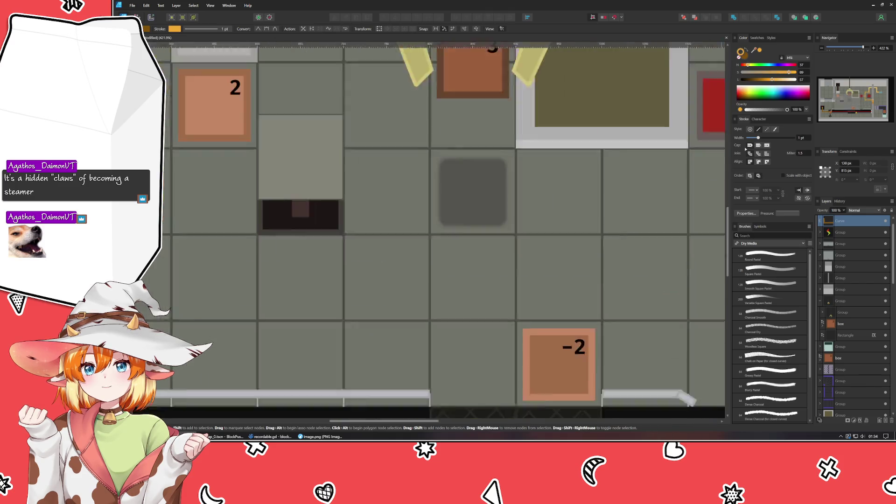
pyautogui.hscroll(-10, 625, 244)
pyautogui.click(808, 139)
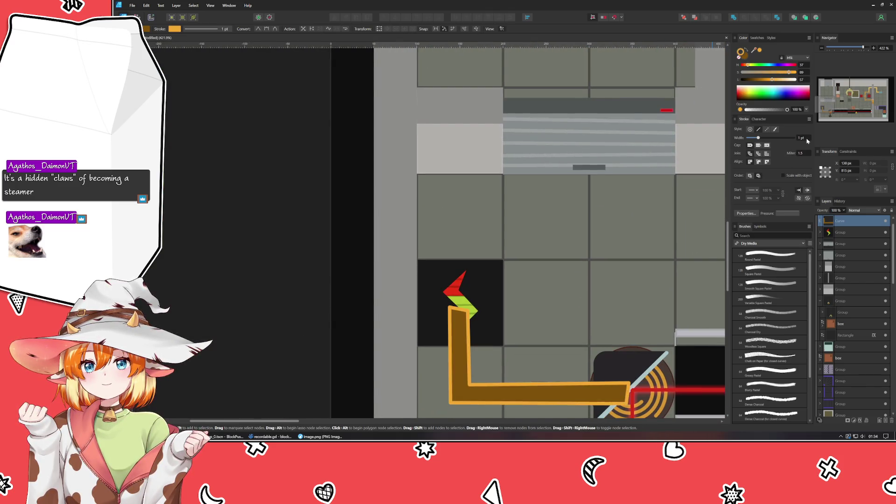
pyautogui.hscroll(15, 513, 233)
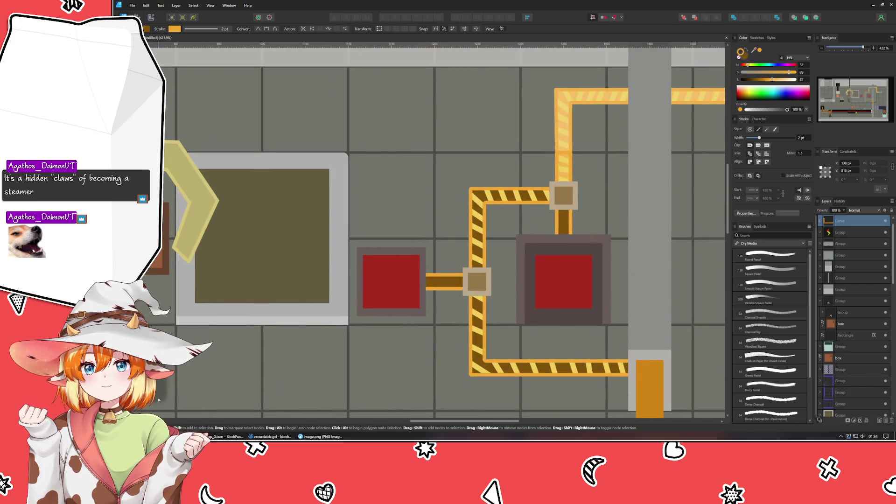
pyautogui.hscroll(-15, 516, 287)
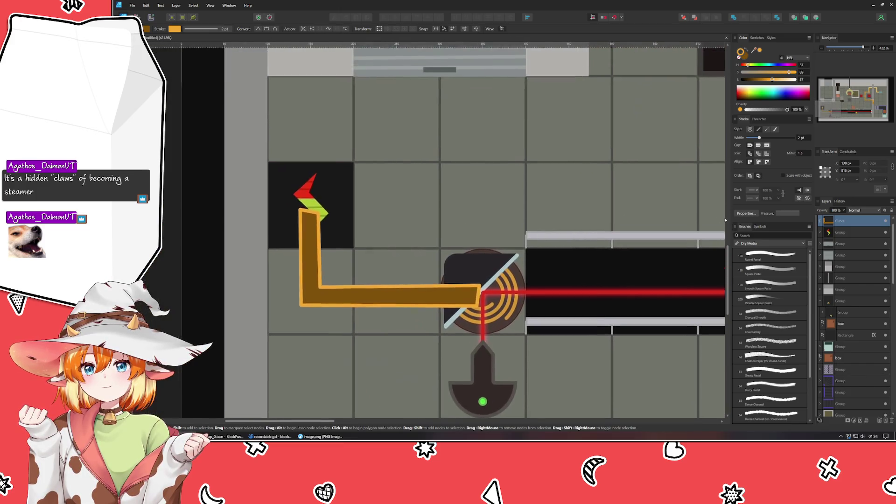
pyautogui.scroll(3, 516, 287)
# Move the pipe's top end and inner corner nodes, and nudge its left edge right.
pyautogui.moveTo(503, 283)
pyautogui.mouseDown()
pyautogui.moveTo(492, 288)
pyautogui.moveTo(493, 314)
pyautogui.mouseUp()
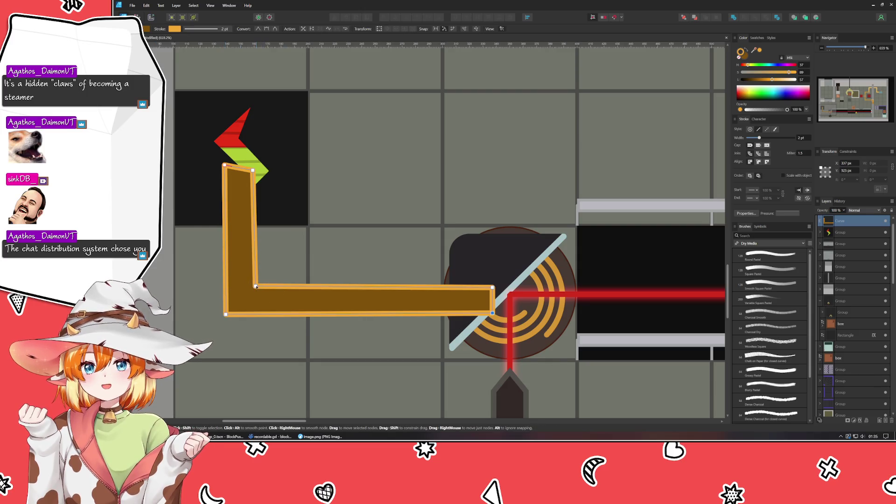
pyautogui.moveTo(256, 286); pyautogui.dragTo(256, 287)
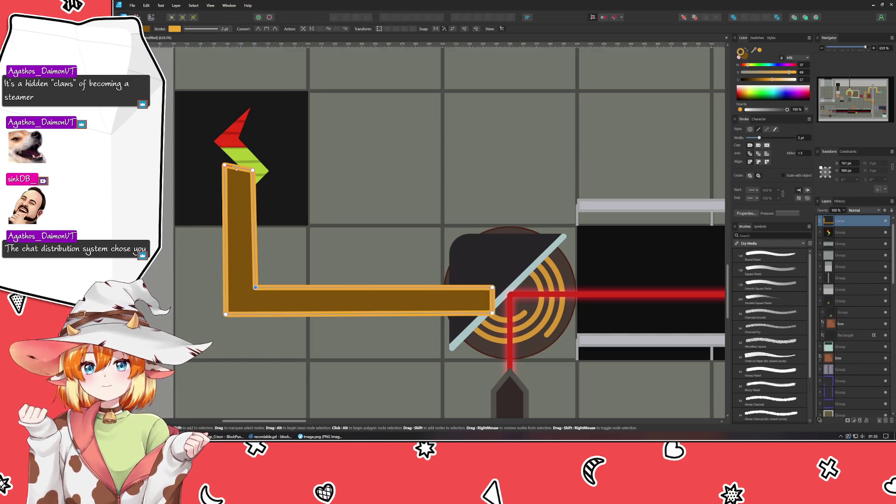
pyautogui.moveTo(204, 156); pyautogui.dragTo(248, 312)
pyautogui.press('Right')
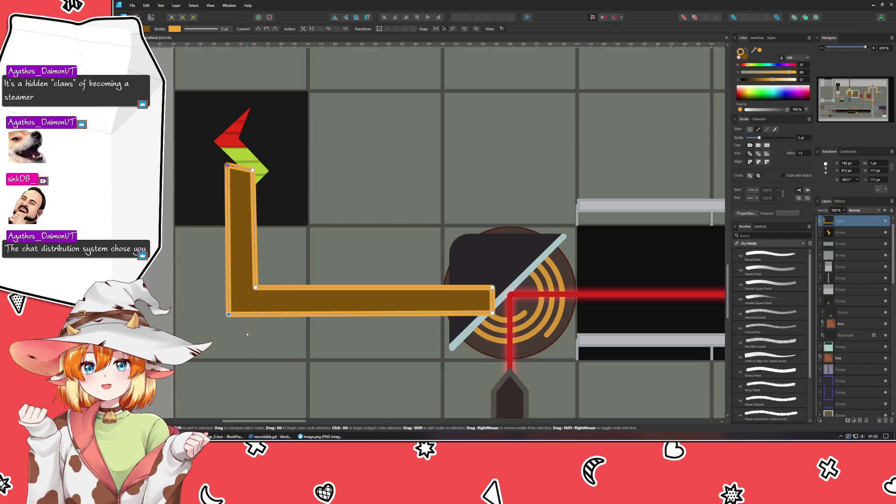
# Nudge the pipe's top-right node up and check the top corners against the arrow.
pyautogui.click(253, 172)
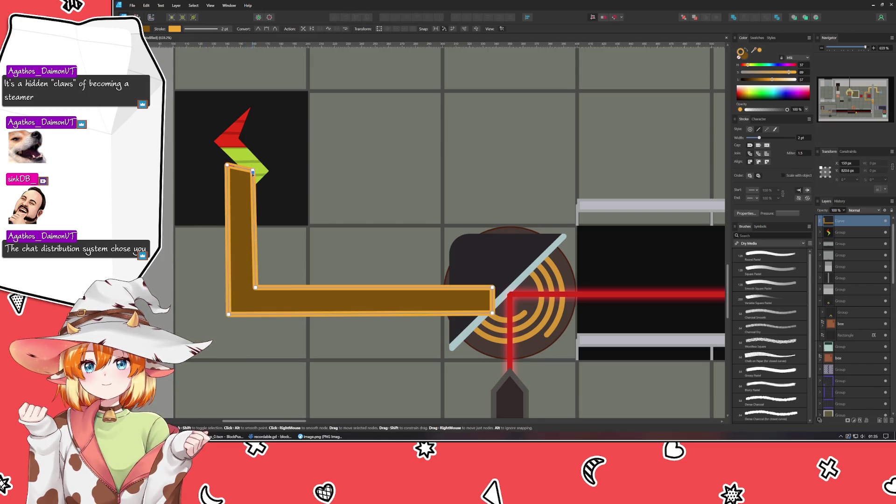
pyautogui.moveTo(252, 172); pyautogui.dragTo(254, 166)
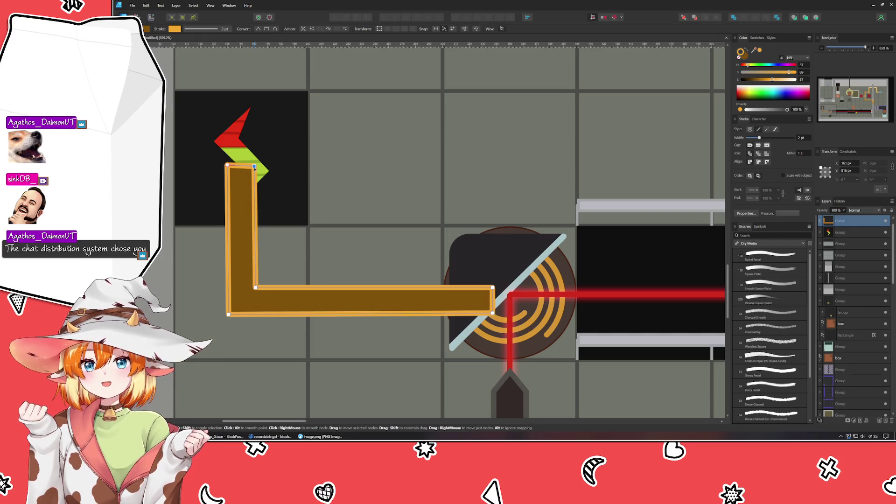
pyautogui.click(206, 260)
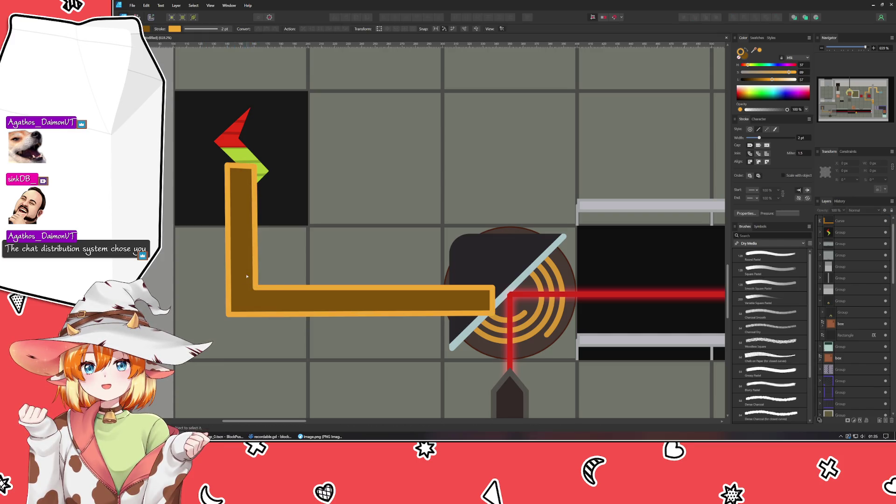
pyautogui.click(244, 277)
pyautogui.click(229, 166)
pyautogui.click(206, 275)
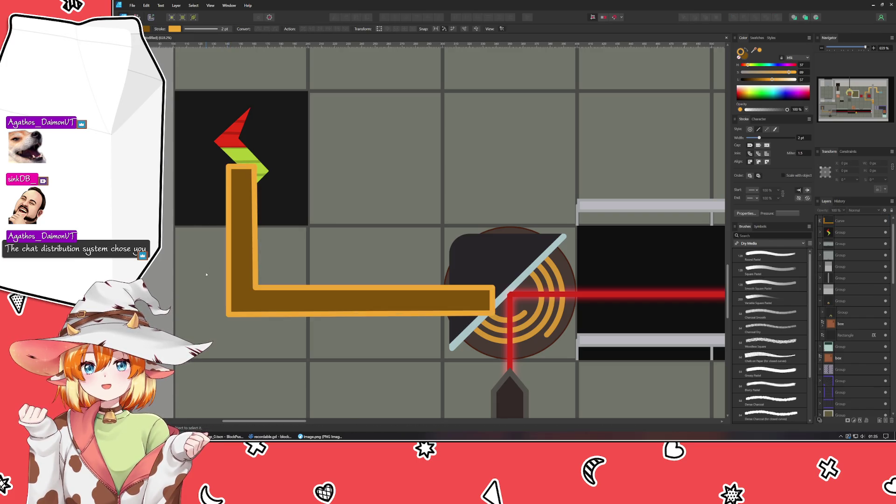
pyautogui.click(244, 313)
pyautogui.scroll(3, 245, 313)
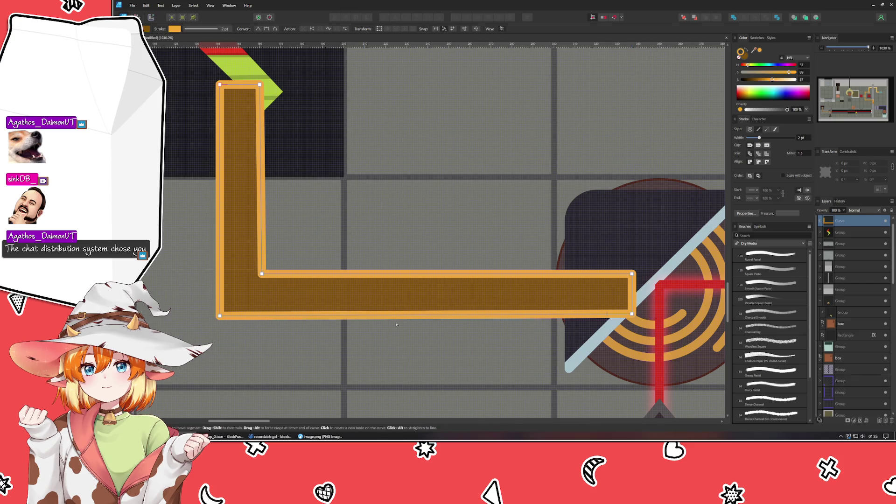
# Level the bottom-left node with the bottom-right and shift the top-right corner slightly right.
pyautogui.moveTo(220, 316); pyautogui.dragTo(220, 314)
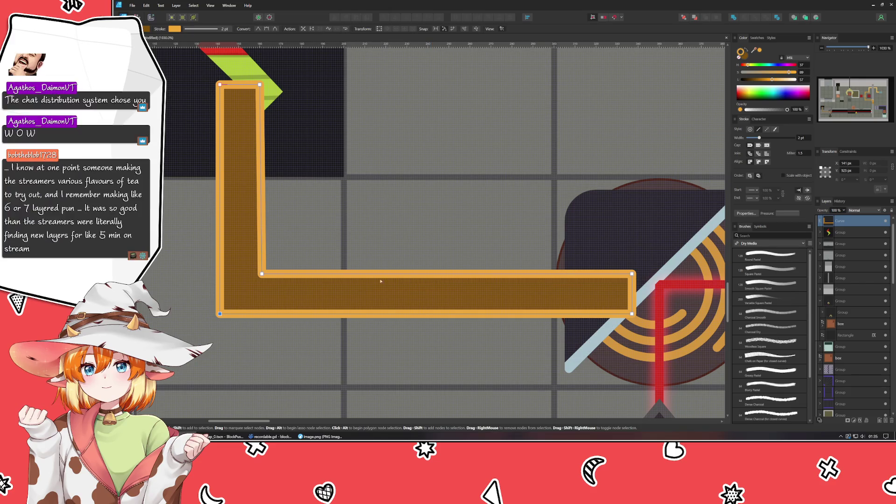
pyautogui.moveTo(250, 287); pyautogui.dragTo(277, 316)
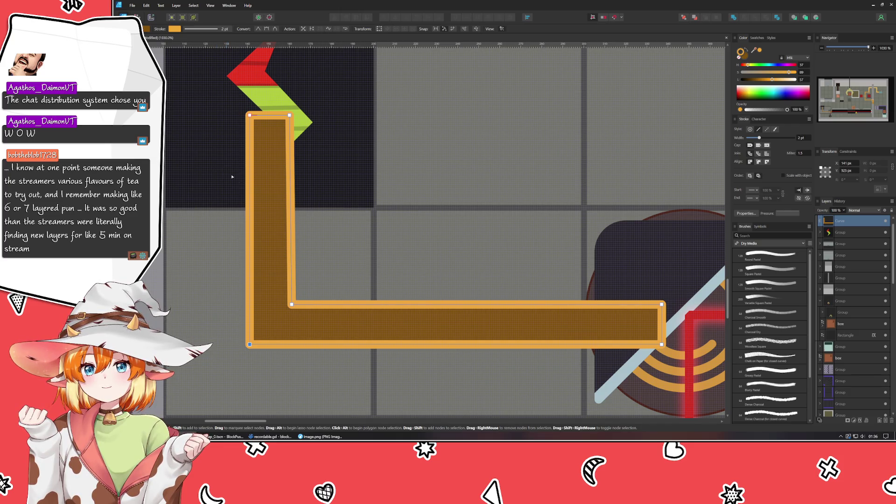
pyautogui.moveTo(289, 115); pyautogui.dragTo(292, 116)
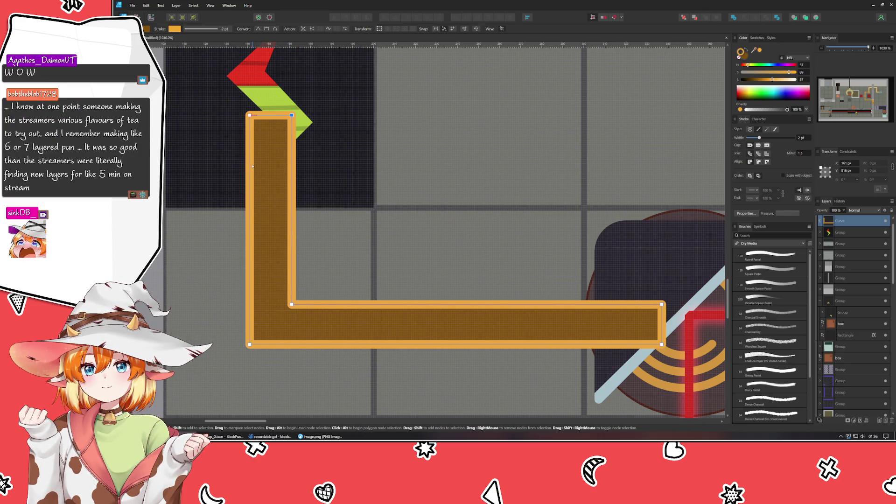
pyautogui.hscroll(2, 292, 214)
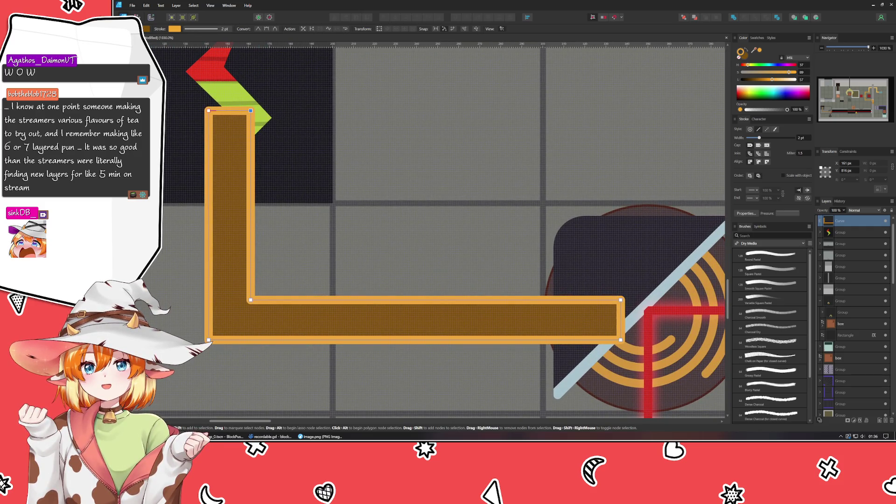
pyautogui.press('v')
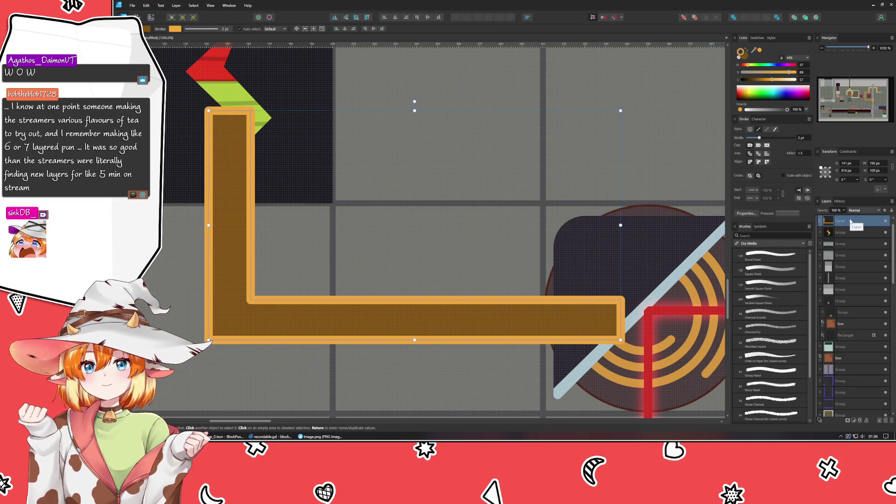
# Place the orange track below the arrow group and move both lower in the layer stack.
pyautogui.moveTo(849, 229); pyautogui.dragTo(845, 237)
pyautogui.keyDown('shift'); pyautogui.click(844, 236); pyautogui.keyUp('shift')
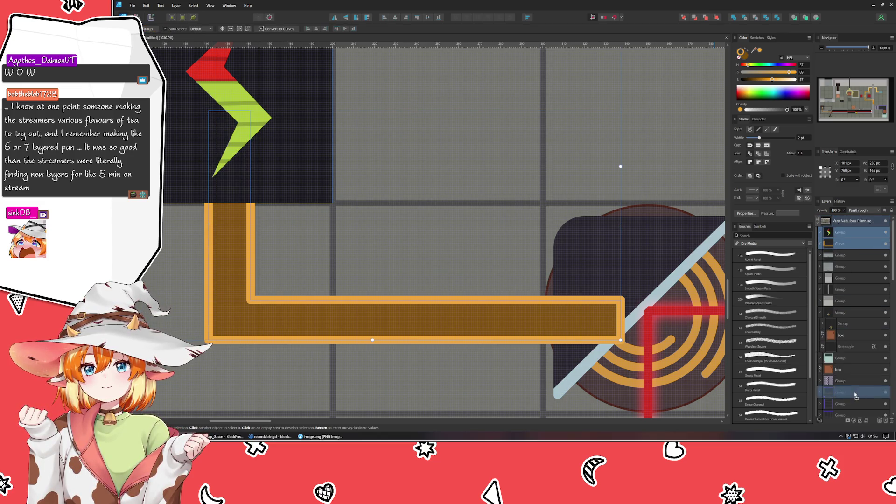
pyautogui.scroll(-3, 851, 390)
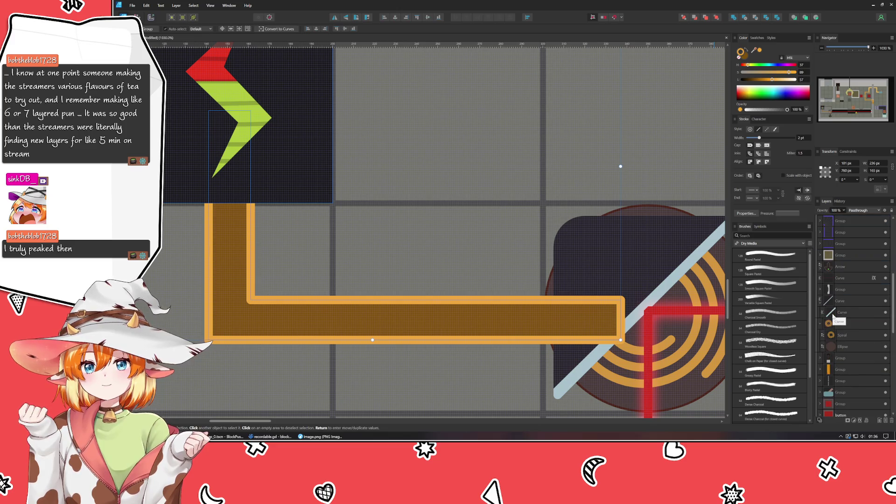
pyautogui.moveTo(845, 245); pyautogui.dragTo(846, 388)
pyautogui.moveTo(821, 358); pyautogui.dragTo(821, 355)
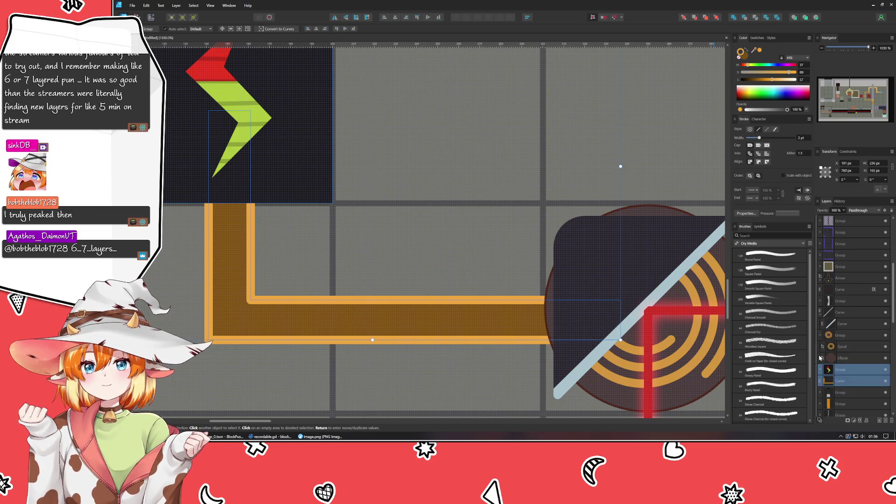
pyautogui.scroll(2, 831, 282)
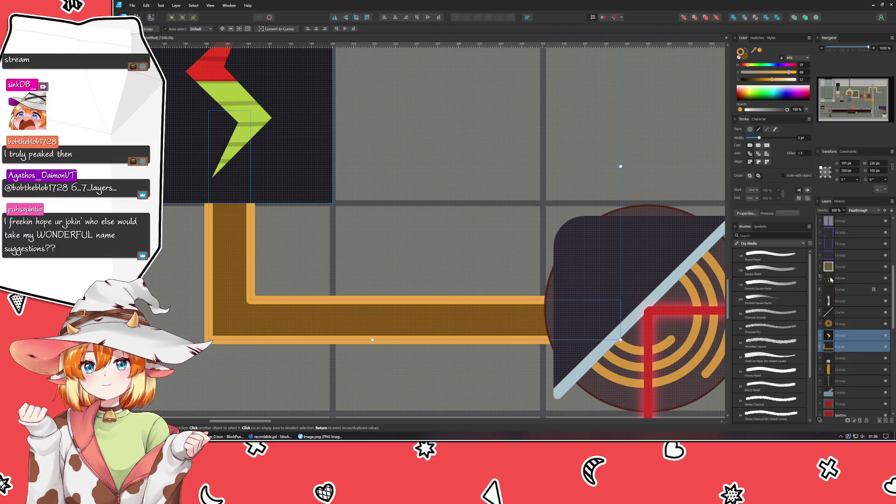
# Combine the three loose groups into one group with Ctrl+G and clear the selection.
pyautogui.click(843, 267)
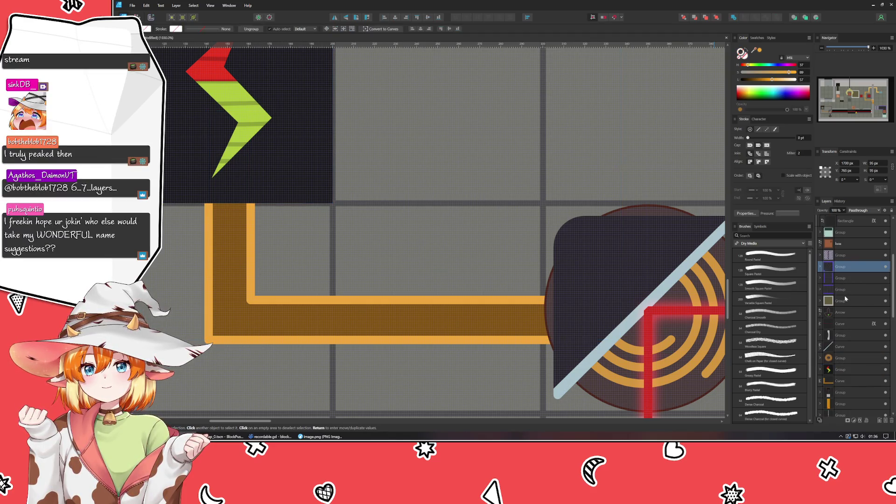
pyautogui.keyDown('shift'); pyautogui.click(845, 290); pyautogui.keyUp('shift')
pyautogui.hotkey('ctrl', 'g')
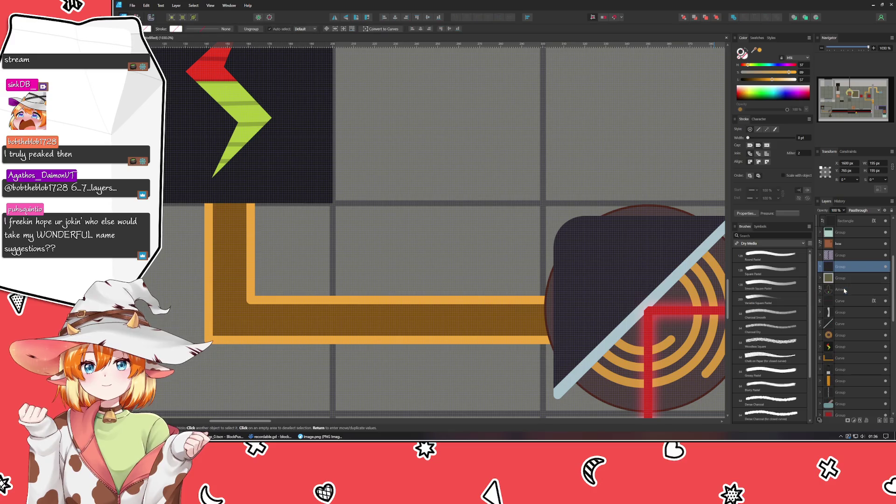
pyautogui.hotkey('ctrl', 'd')
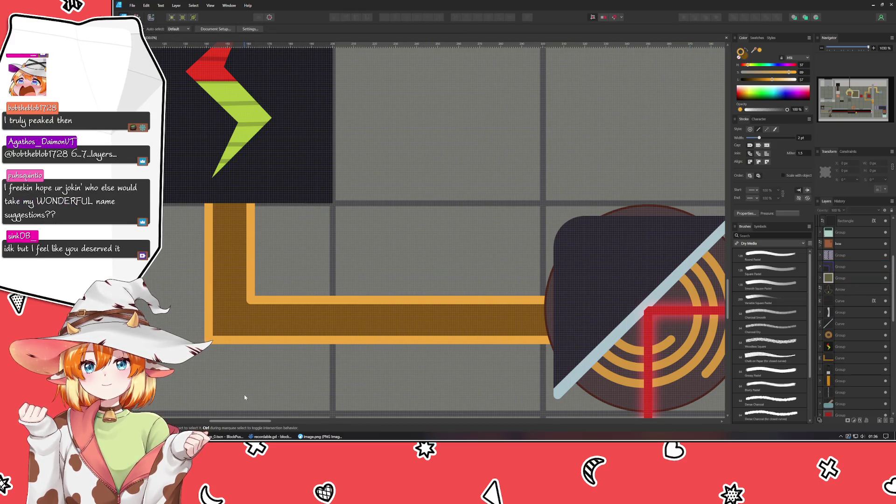
pyautogui.scroll(-2, 244, 397)
pyautogui.moveTo(245, 397); pyautogui.dragTo(320, 382)
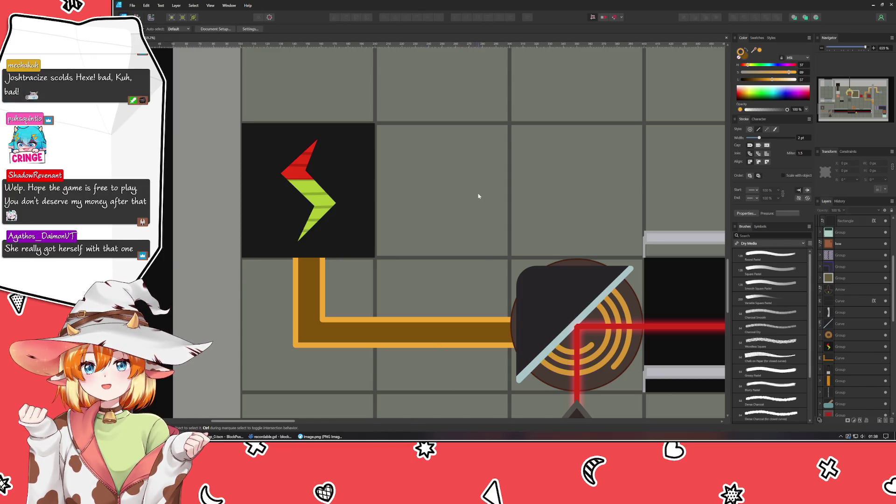
pyautogui.moveTo(479, 211); pyautogui.dragTo(308, 138)
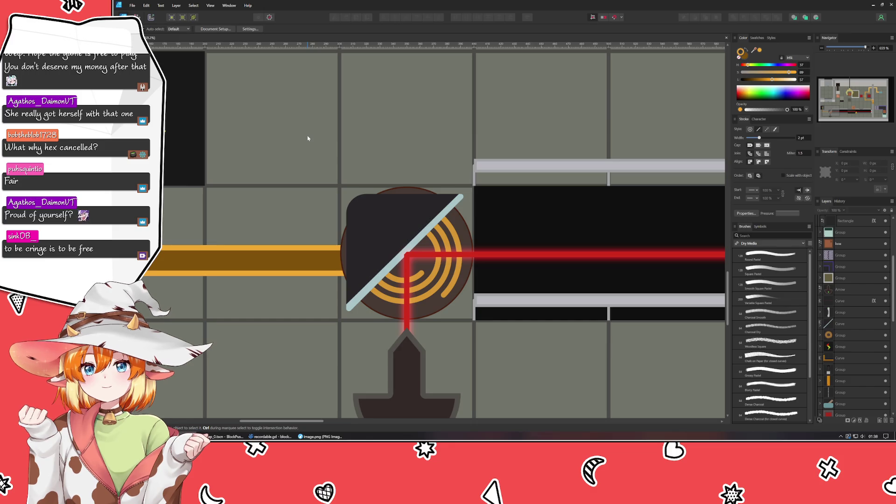
# Shift the spiral inside the round mirror target from orange to yellow-green with the Hue slider.
pyautogui.click(445, 278)
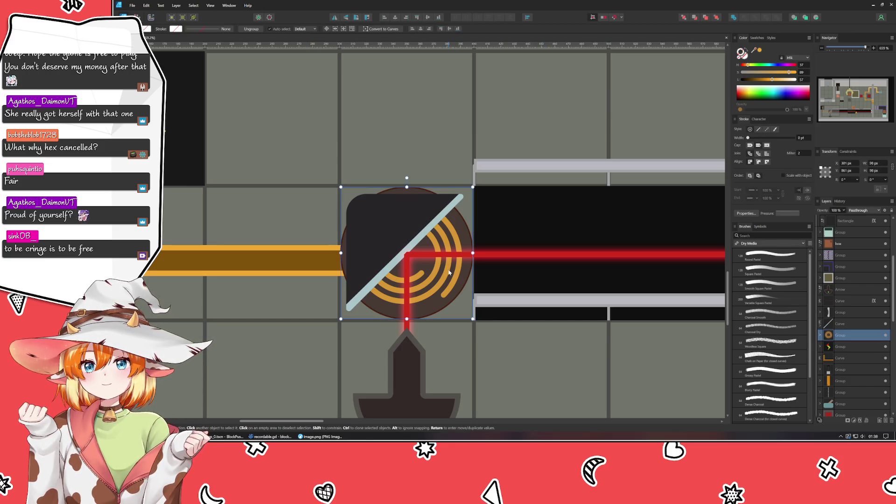
pyautogui.doubleClick(446, 279)
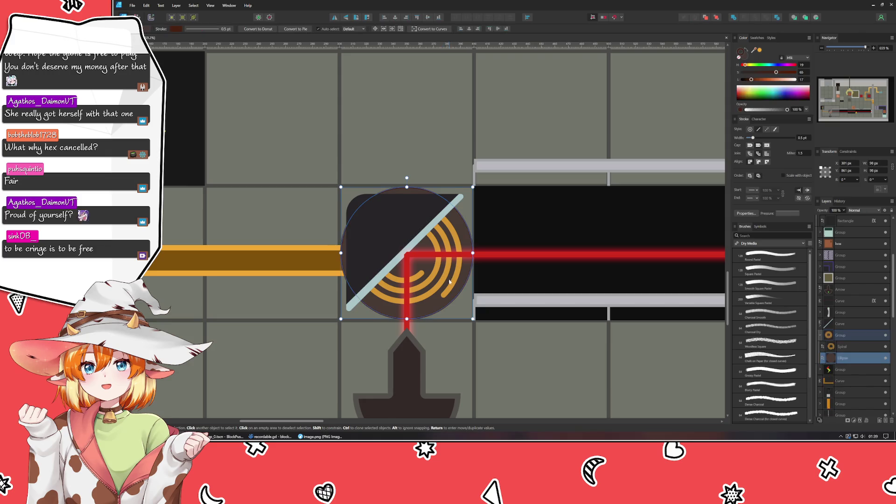
pyautogui.click(447, 281)
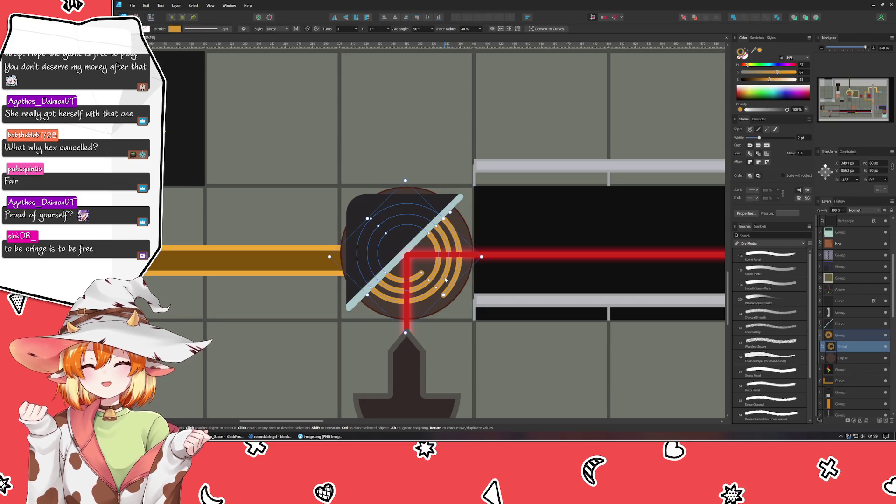
pyautogui.moveTo(748, 65); pyautogui.dragTo(752, 67)
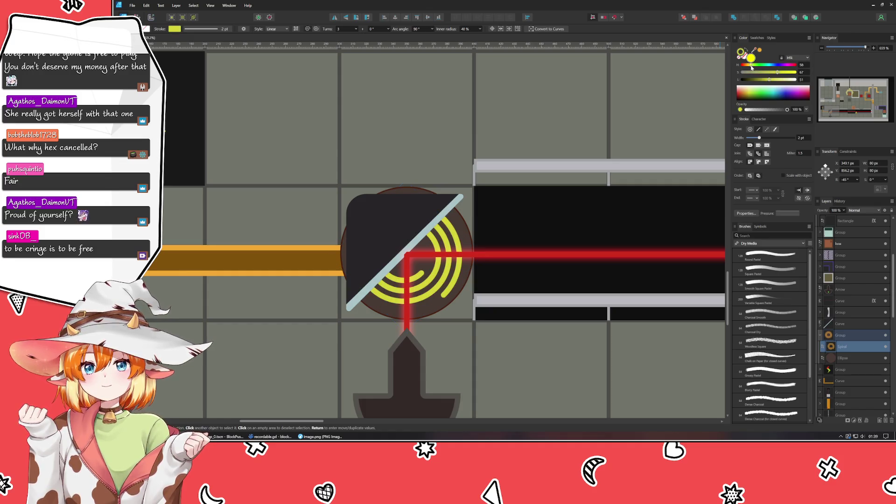
pyautogui.click(352, 126)
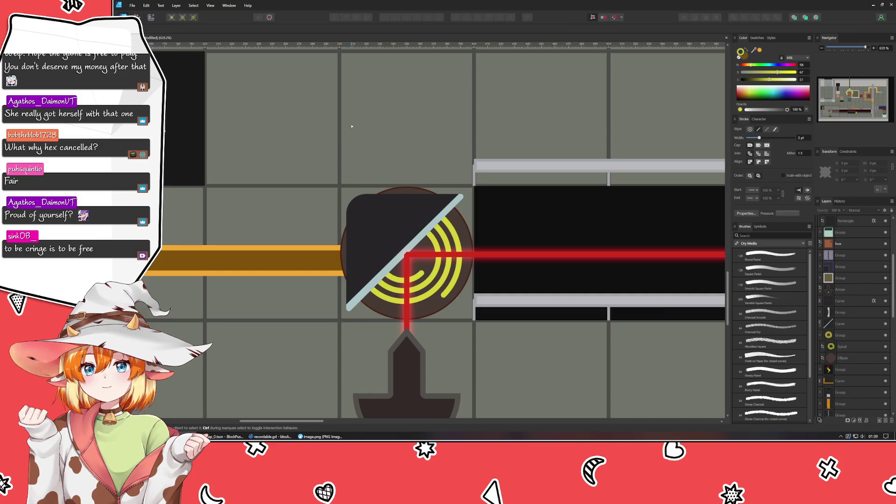
pyautogui.scroll(-4, 317, 206)
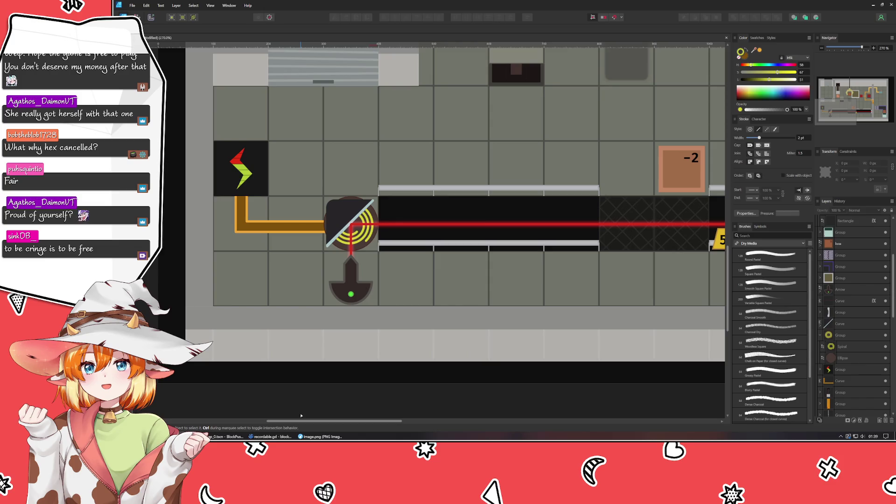
pyautogui.scroll(2, 271, 417)
pyautogui.hscroll(2, 270, 417)
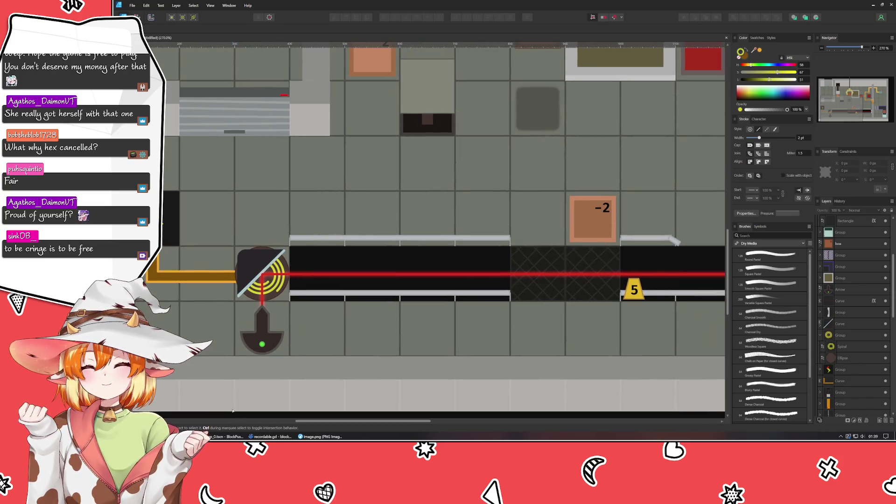
pyautogui.scroll(-4, 186, 380)
pyautogui.scroll(3, 186, 379)
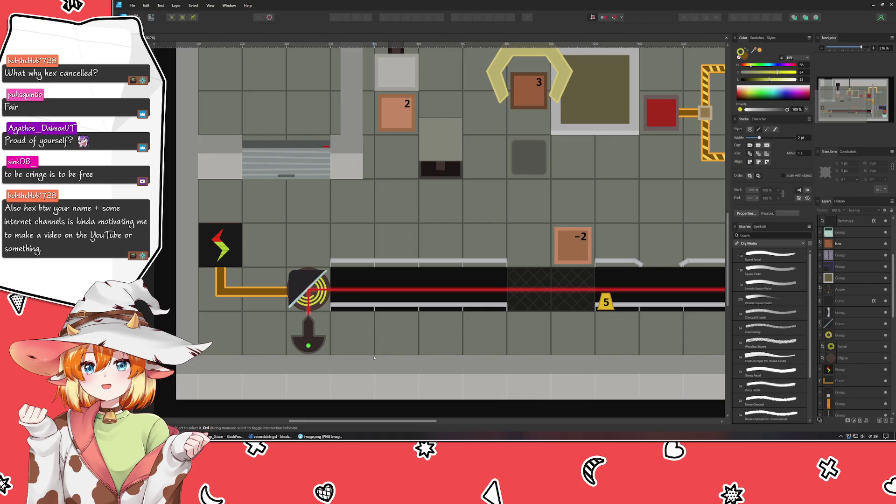
pyautogui.hscroll(5, 452, 311)
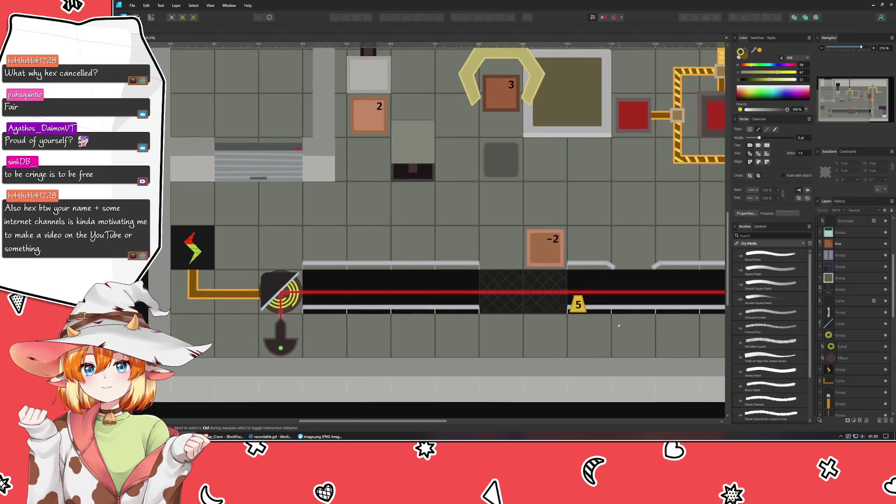
pyautogui.hscroll(4, 452, 311)
pyautogui.scroll(2, 452, 311)
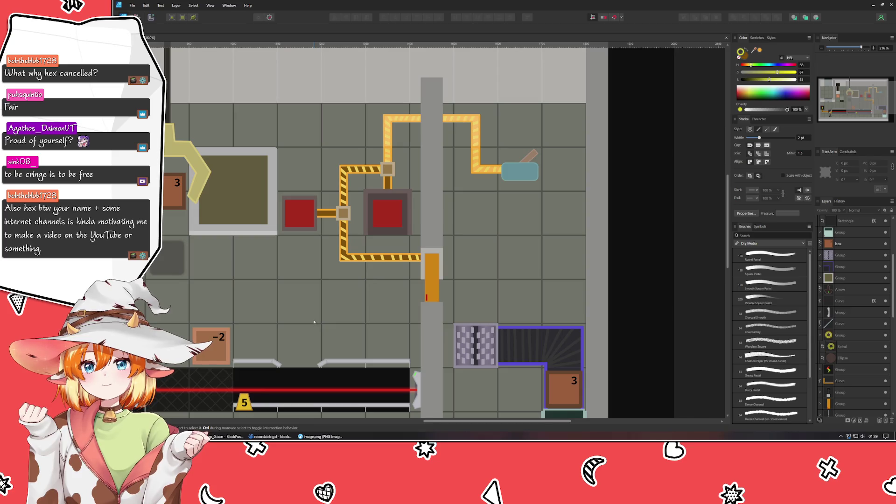
pyautogui.scroll(1, 356, 365)
pyautogui.hscroll(-1, 356, 365)
pyautogui.scroll(-2, 356, 364)
pyautogui.hscroll(-2, 574, 260)
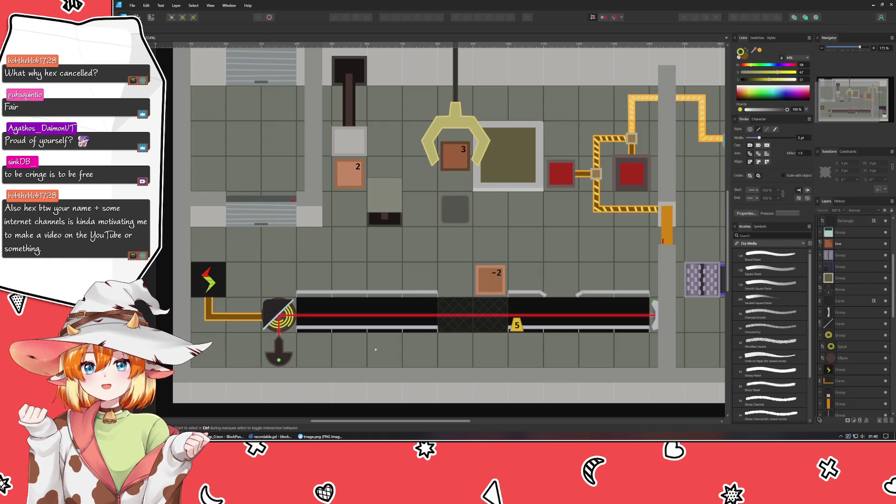
pyautogui.scroll(-2, 361, 355)
pyautogui.hscroll(2, 360, 317)
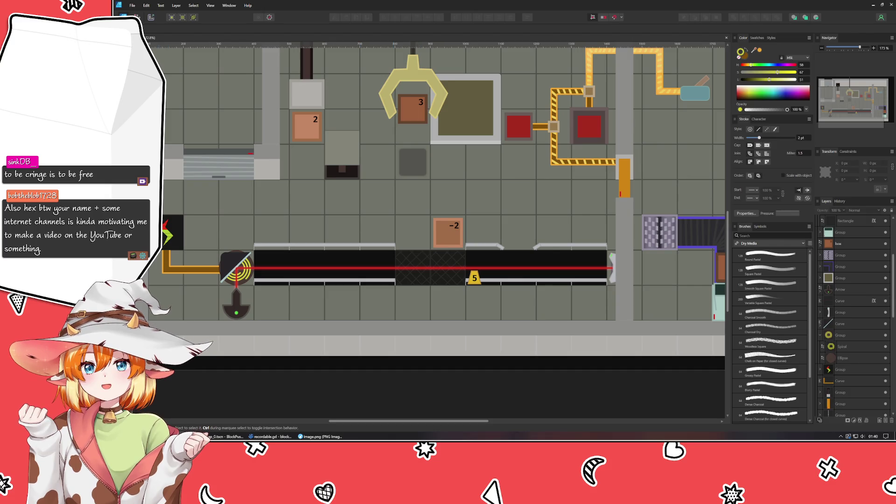
pyautogui.hscroll(3, 360, 289)
pyautogui.doubleClick(397, 276)
pyautogui.click(579, 389)
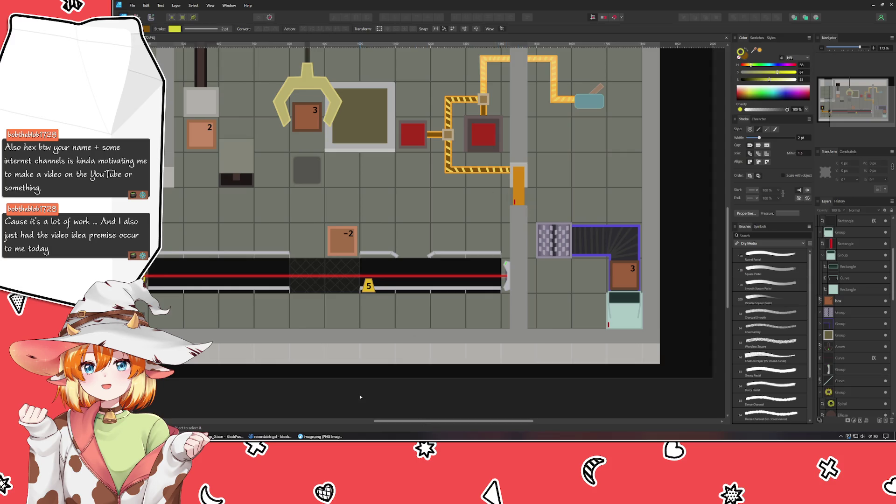
pyautogui.hscroll(-5, 361, 398)
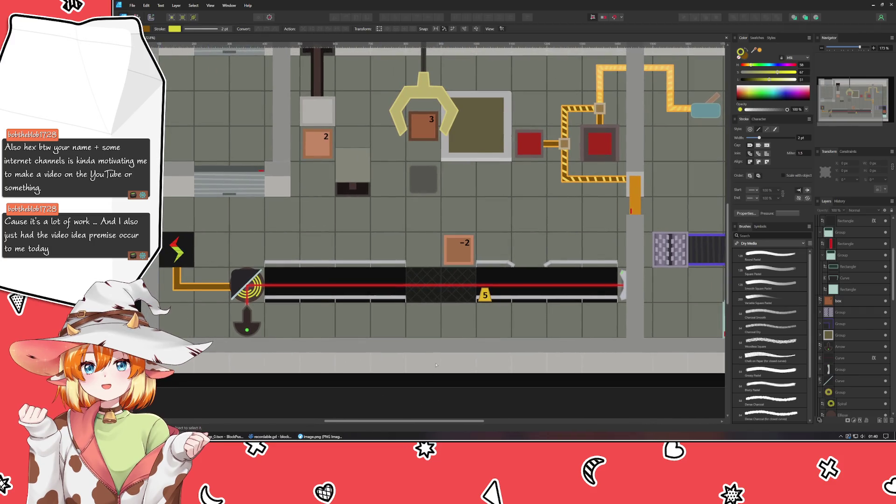
pyautogui.hscroll(3, 470, 375)
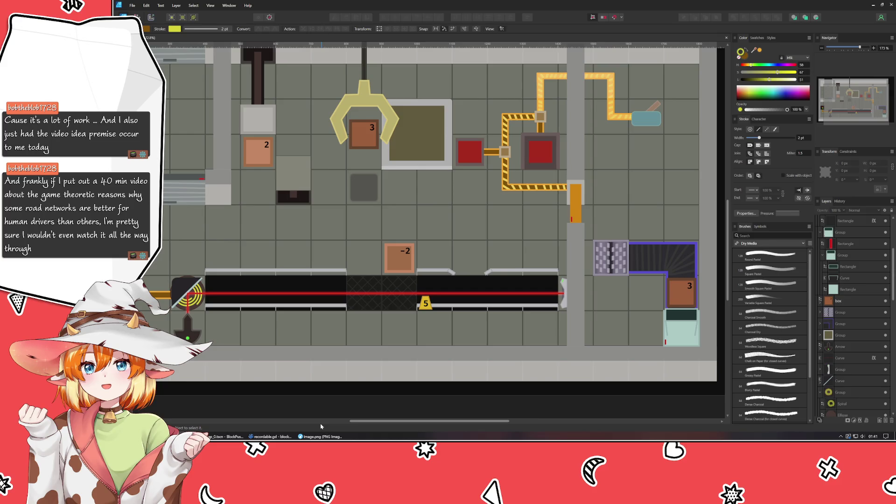
# Pan and scroll around the puzzle level mockup.
pyautogui.hscroll(-5, 426, 394)
pyautogui.moveTo(426, 394); pyautogui.dragTo(344, 397)
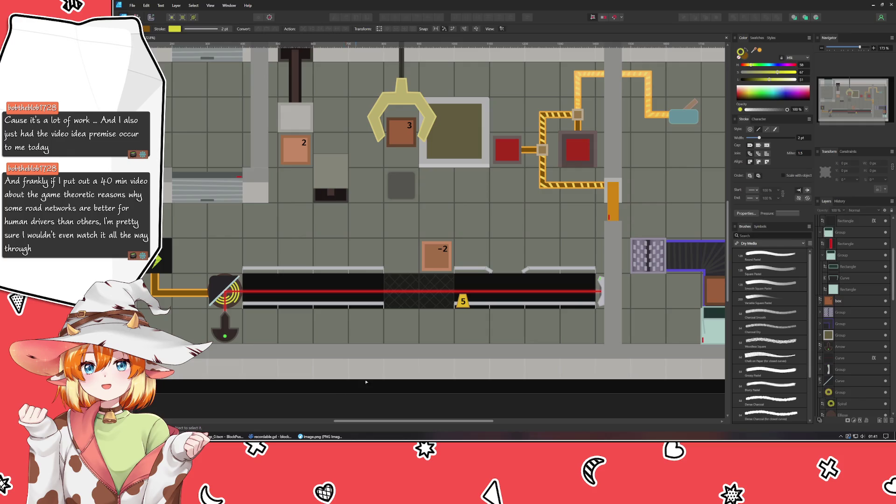
pyautogui.scroll(3, 427, 365)
pyautogui.hscroll(2, 426, 365)
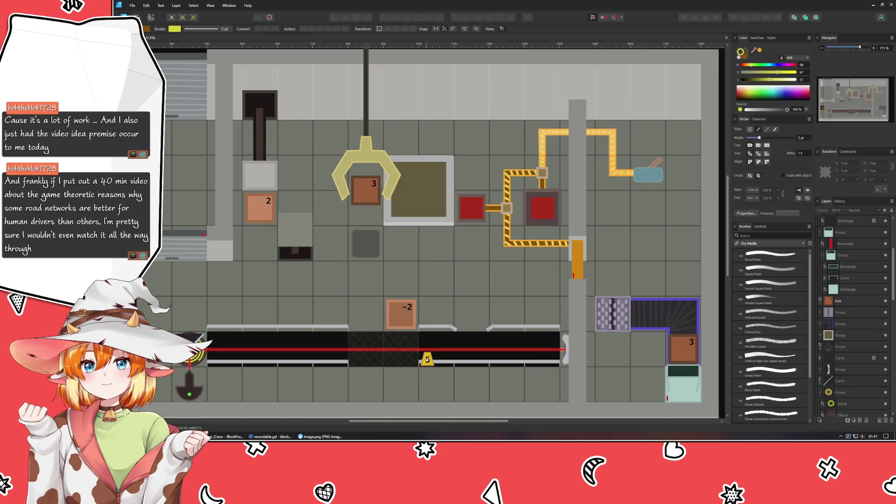
pyautogui.scroll(-3, 564, 176)
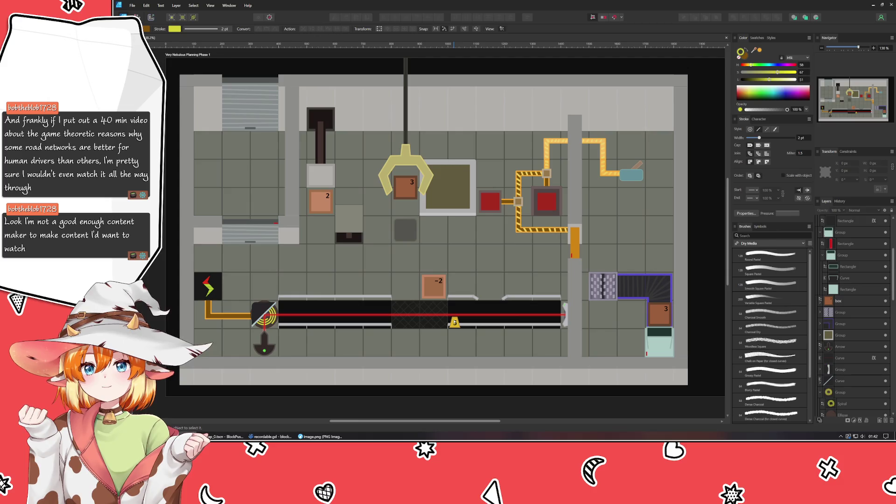
# Check the date in the calendar flyout, close it, and zoom the mockup to about 173%.
pyautogui.click(873, 437)
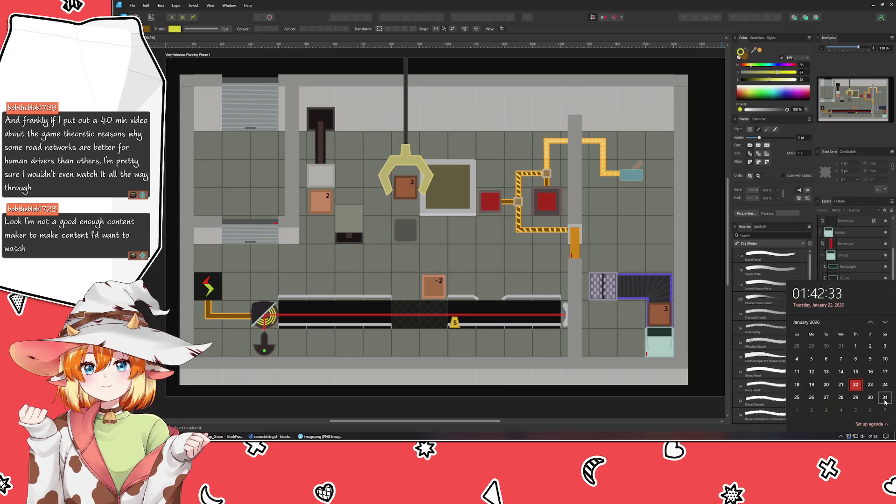
pyautogui.click(667, 413)
pyautogui.moveTo(668, 413); pyautogui.dragTo(628, 411)
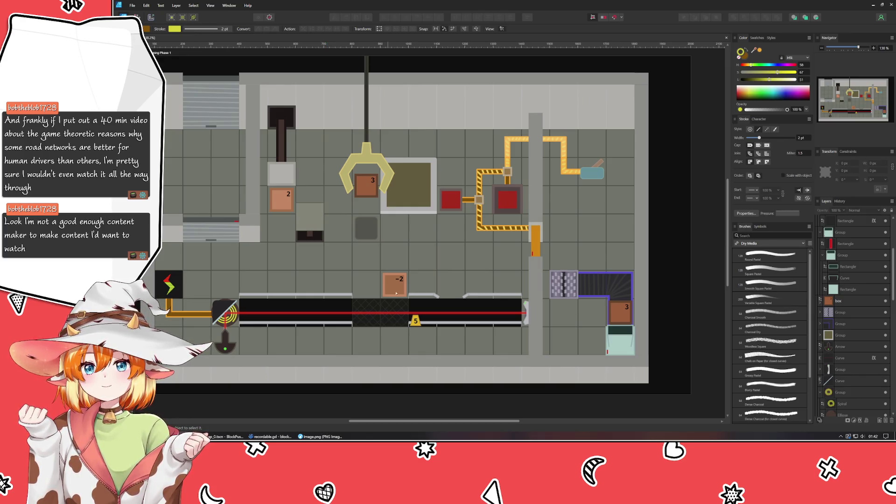
pyautogui.scroll(1, 388, 306)
pyautogui.keyDown('ctrl'); pyautogui.scroll(2, 355, 271); pyautogui.keyUp('ctrl')
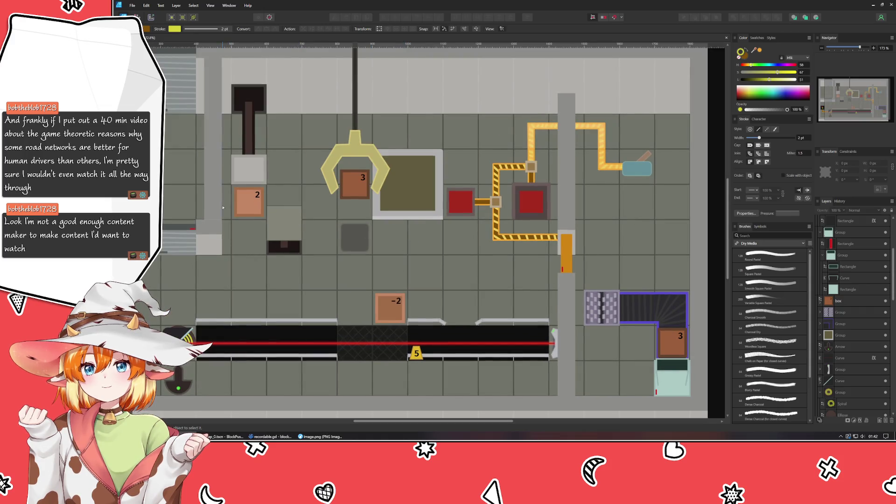
# Alt-drag a duplicate of crate 2 onto the empty floor tile beside the pipes.
pyautogui.click(250, 208)
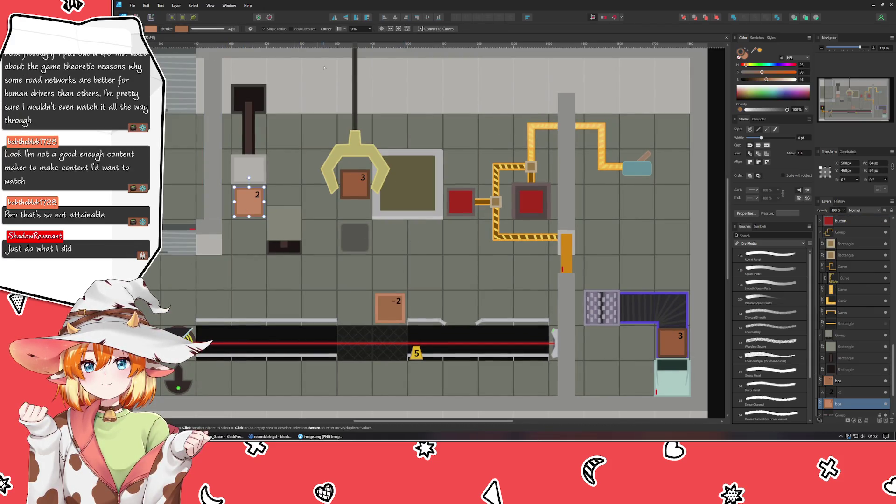
pyautogui.moveTo(301, 77); pyautogui.dragTo(328, 133)
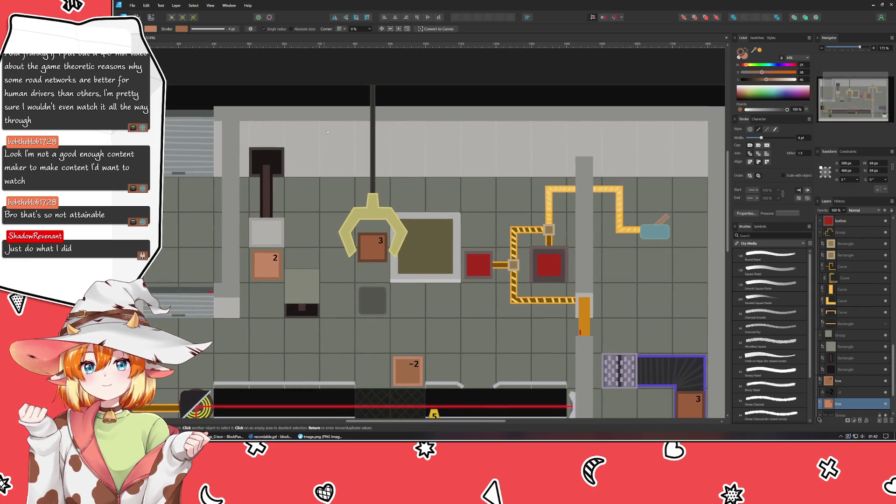
pyautogui.click(282, 99)
pyautogui.click(268, 270)
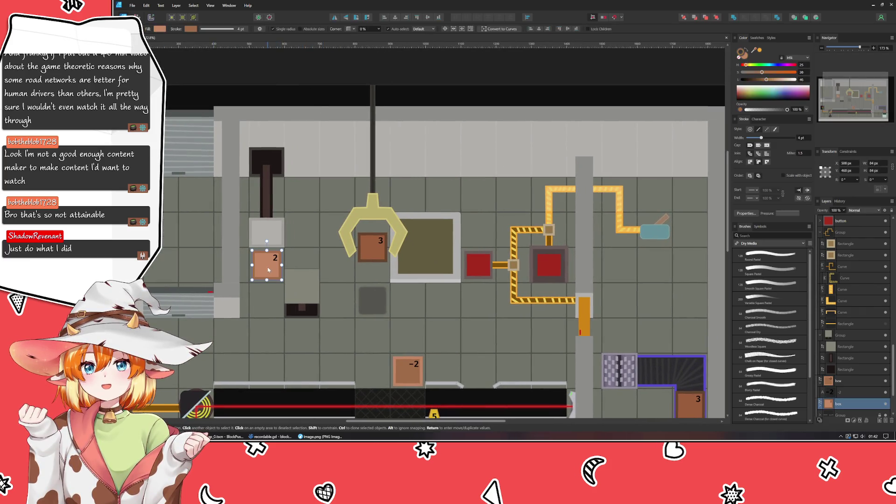
pyautogui.moveTo(268, 270)
pyautogui.mouseDown()
pyautogui.moveTo(488, 339)
pyautogui.moveTo(469, 346)
pyautogui.moveTo(555, 336)
pyautogui.moveTo(680, 290)
pyautogui.moveTo(657, 305)
pyautogui.moveTo(558, 326)
pyautogui.mouseUp()
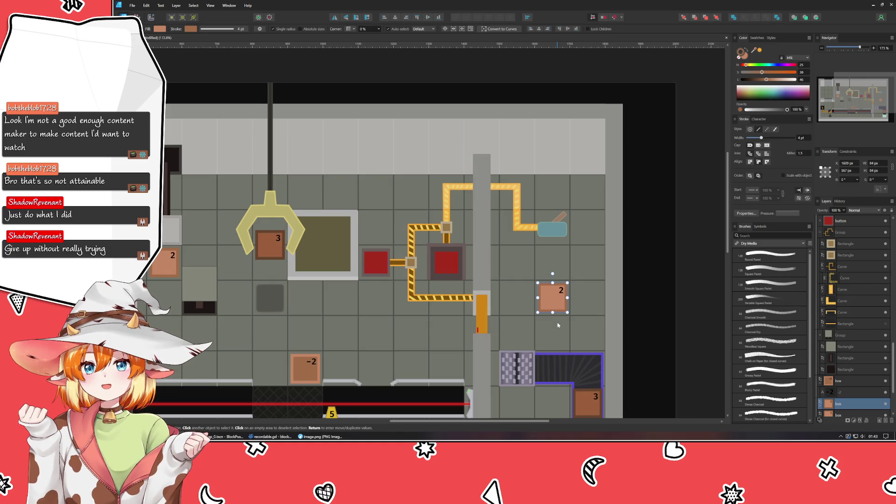
pyautogui.scroll(8, 554, 304)
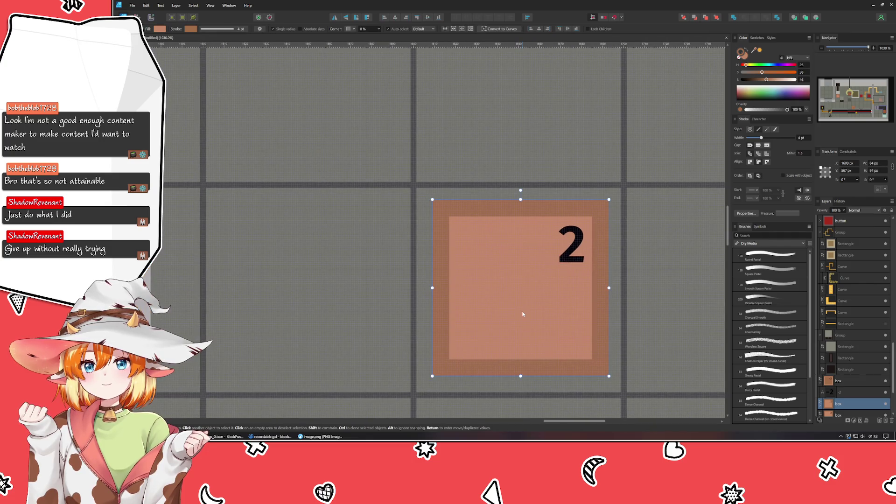
# Nudge the copied crate into grid alignment and delete its '2' label.
pyautogui.press('Left')
pyautogui.press('Down')
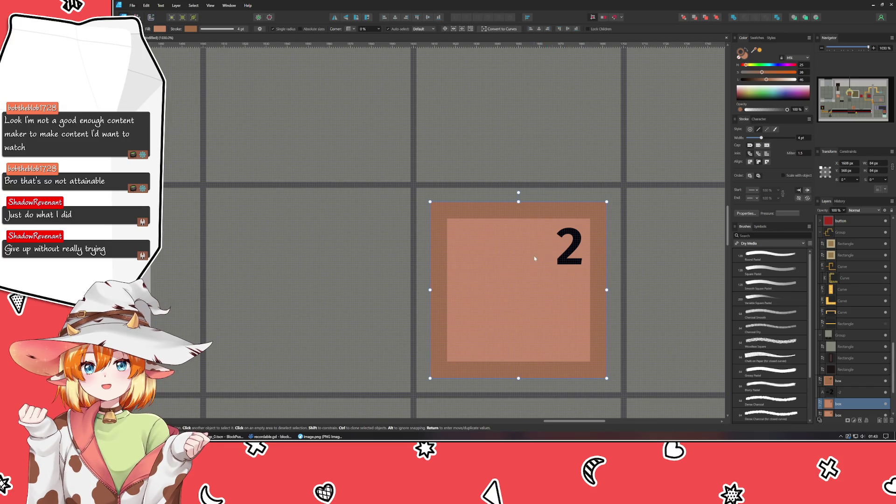
pyautogui.click(565, 245)
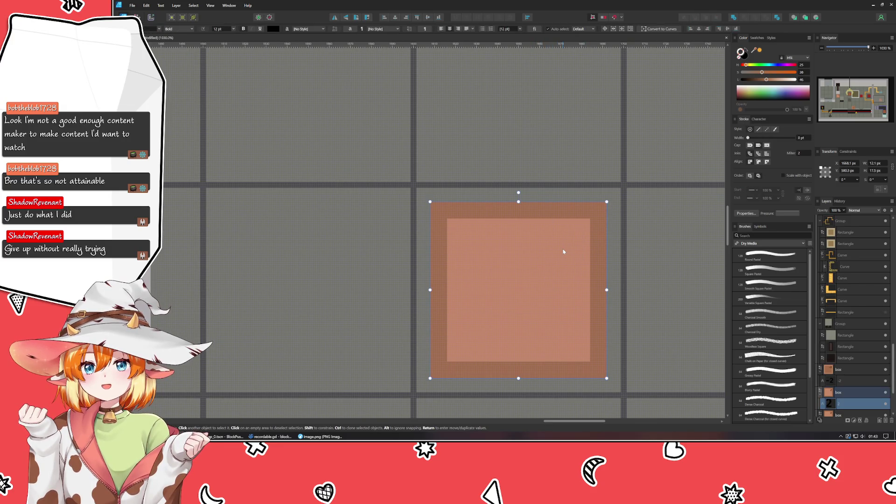
pyautogui.press('Delete')
pyautogui.hscroll(3, 664, 218)
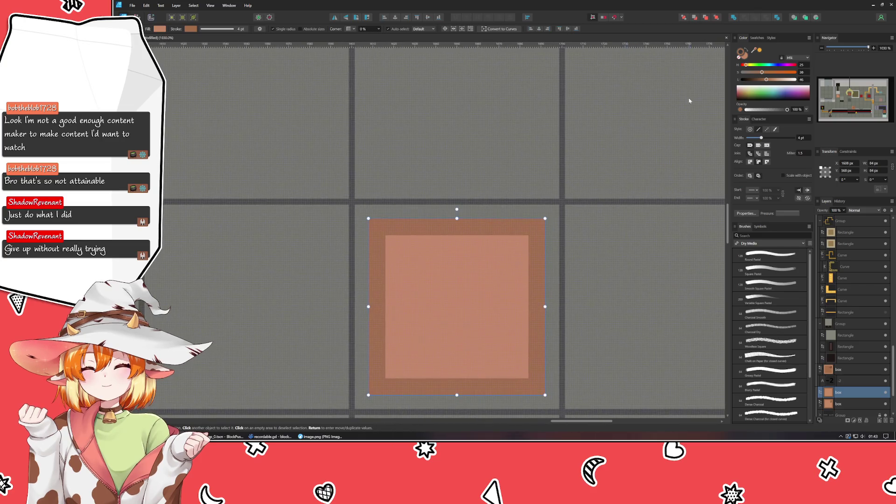
# Darken the tile's border to near-black and desaturate its fill to a muted grey-brown.
pyautogui.click(750, 79)
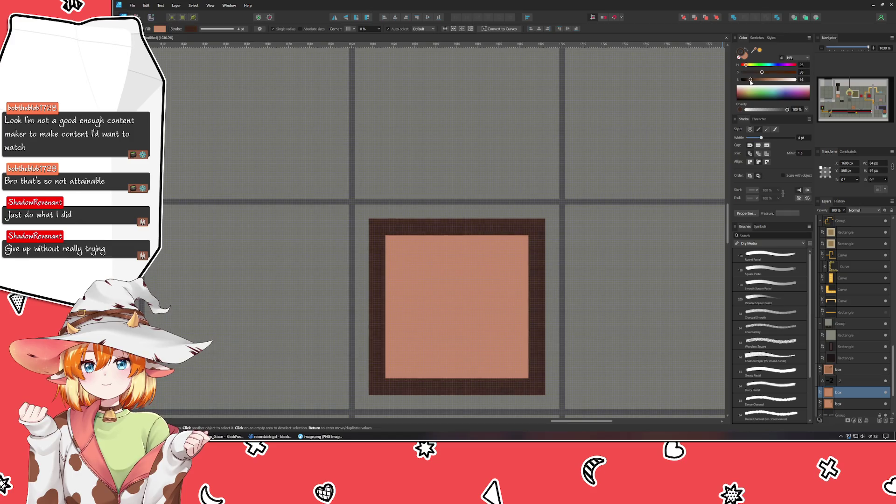
pyautogui.click(749, 80)
pyautogui.click(749, 73)
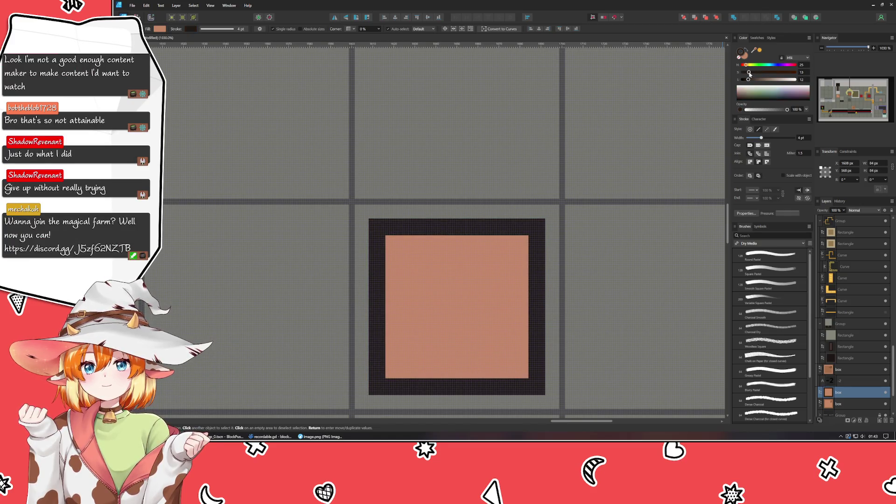
pyautogui.click(745, 55)
pyautogui.moveTo(774, 80)
pyautogui.mouseDown()
pyautogui.moveTo(786, 80)
pyautogui.moveTo(759, 80)
pyautogui.mouseUp()
pyautogui.click(751, 72)
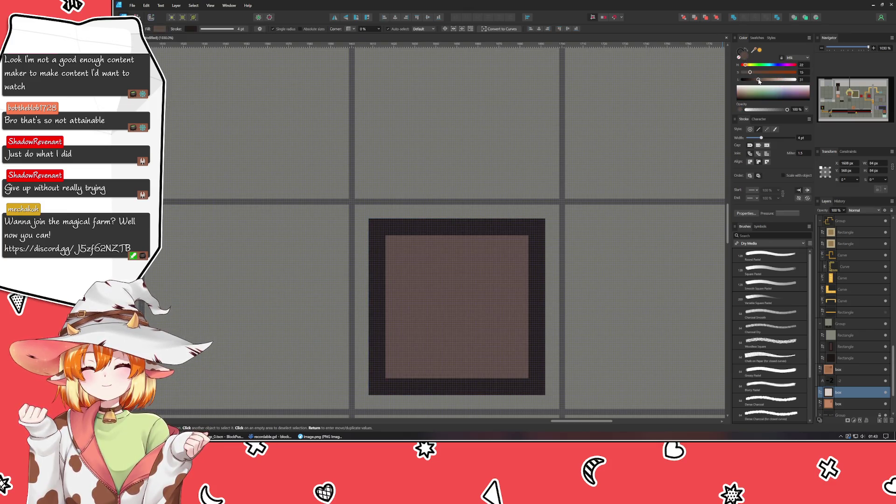
pyautogui.click(680, 143)
pyautogui.scroll(-5, 681, 144)
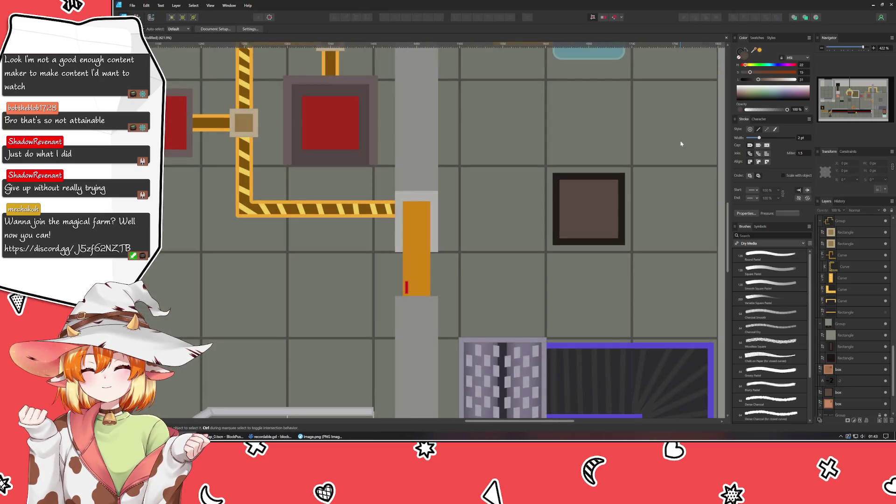
# Select the lightning-bolt curve from the icon on the left tile.
pyautogui.scroll(3, 526, 289)
pyautogui.scroll(-3, 526, 289)
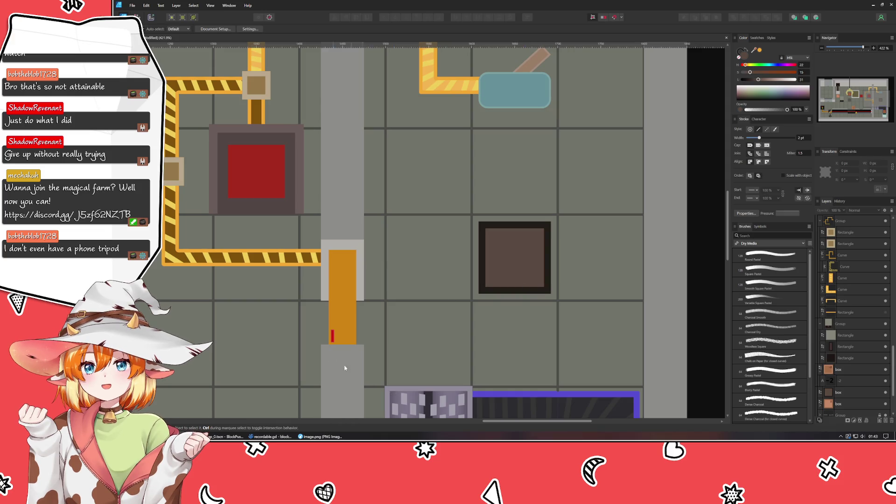
pyautogui.scroll(-3, 352, 371)
pyautogui.scroll(1, 352, 371)
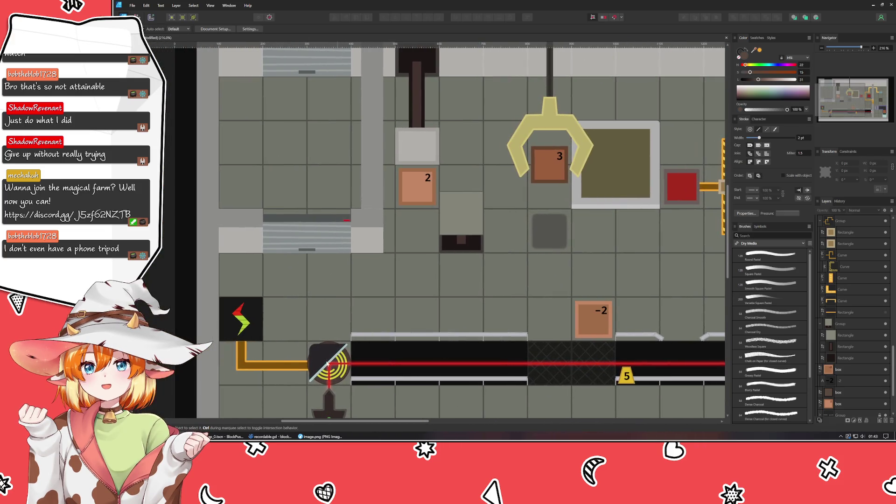
pyautogui.click(245, 322)
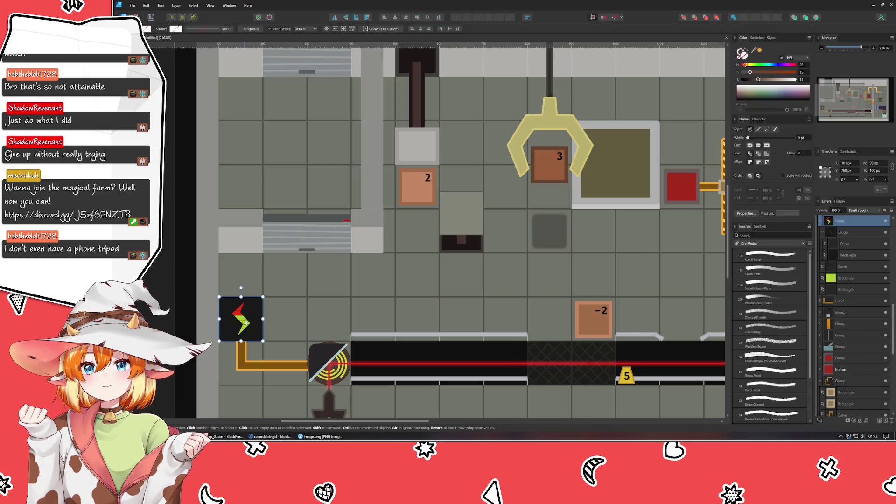
pyautogui.click(860, 244)
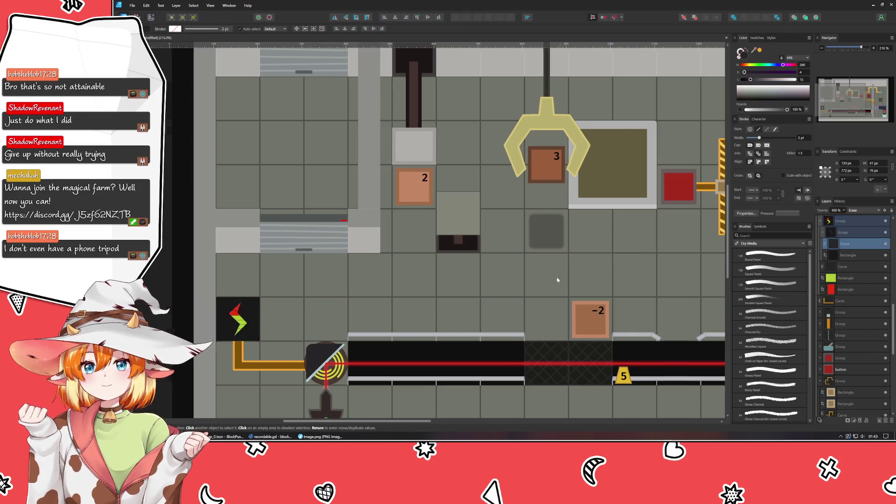
pyautogui.hscroll(5, 491, 361)
pyautogui.scroll(2, 491, 361)
pyautogui.click(686, 343)
pyautogui.hscroll(3, 607, 326)
pyautogui.scroll(-1, 467, 290)
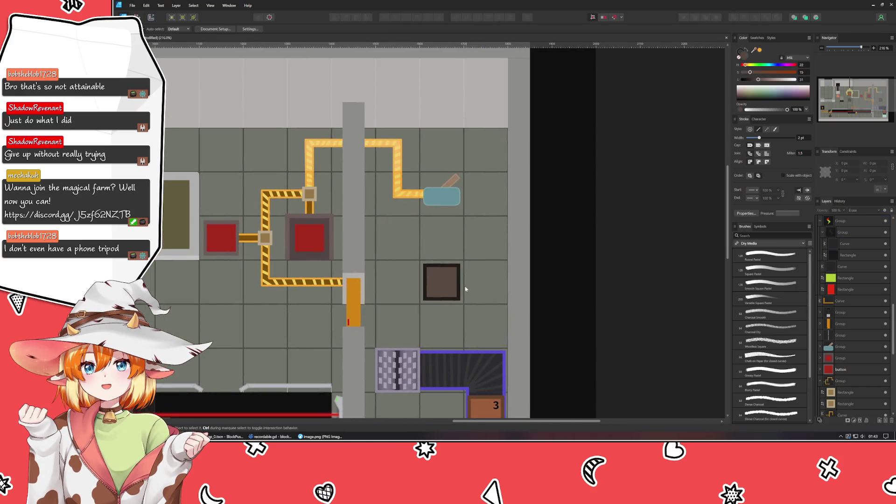
# Paste the bolt copy onto the dark tile and change its blend mode from Erase to Normal.
pyautogui.hotkey('ctrl', 'z')
pyautogui.moveTo(437, 377)
pyautogui.mouseDown()
pyautogui.moveTo(455, 345)
pyautogui.moveTo(452, 290)
pyautogui.mouseUp()
pyautogui.click(864, 210)
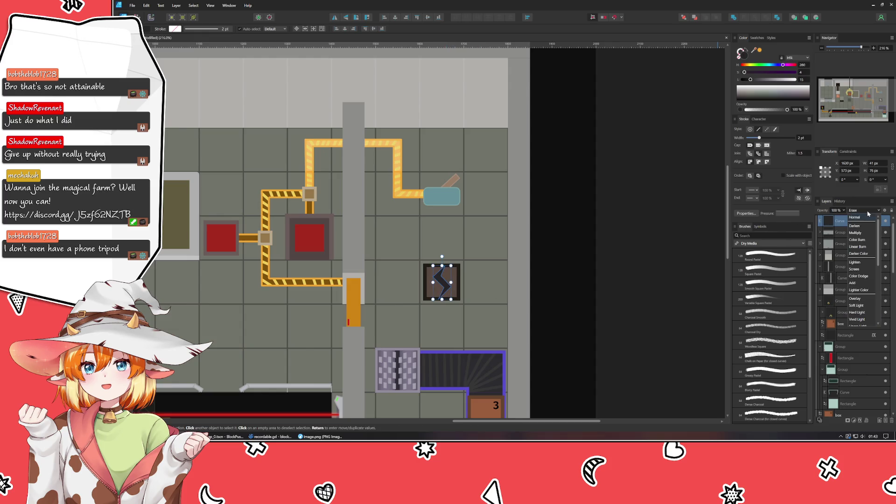
pyautogui.click(859, 224)
pyautogui.scroll(8, 438, 278)
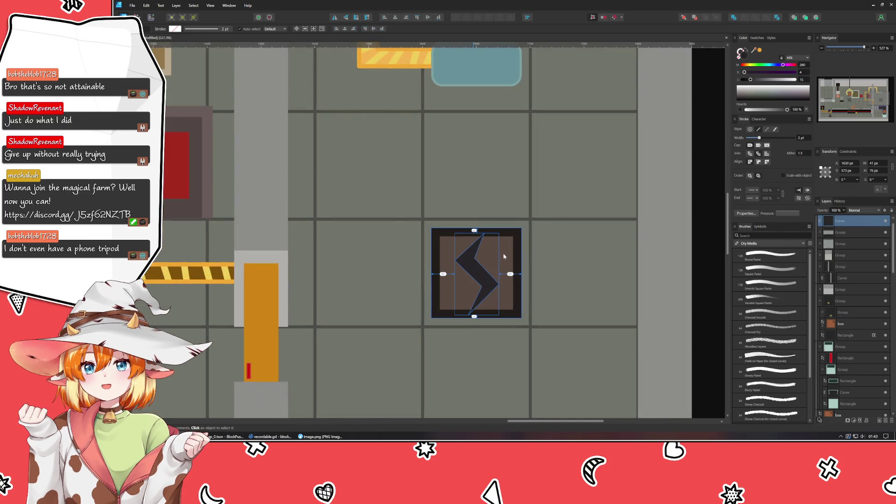
# Resize the bolt to about 59 px tall so it fits the dark tile's inner square.
pyautogui.moveTo(455, 218); pyautogui.dragTo(455, 236)
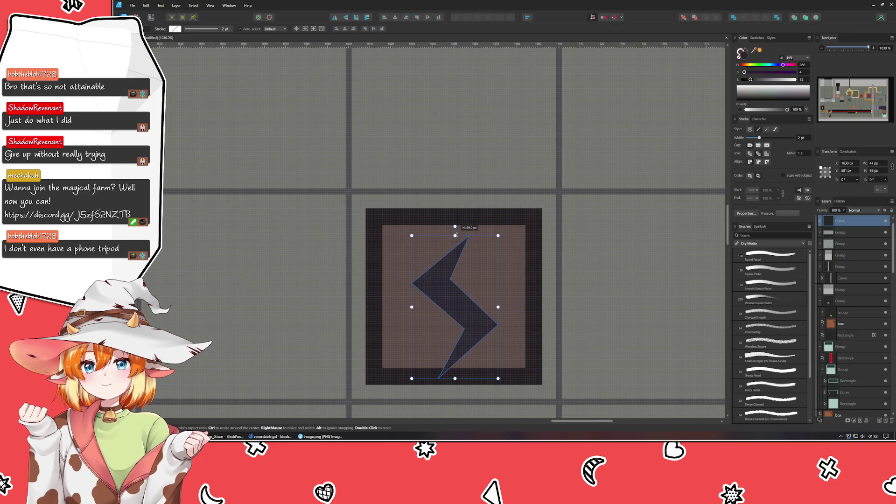
pyautogui.moveTo(455, 379); pyautogui.dragTo(455, 351)
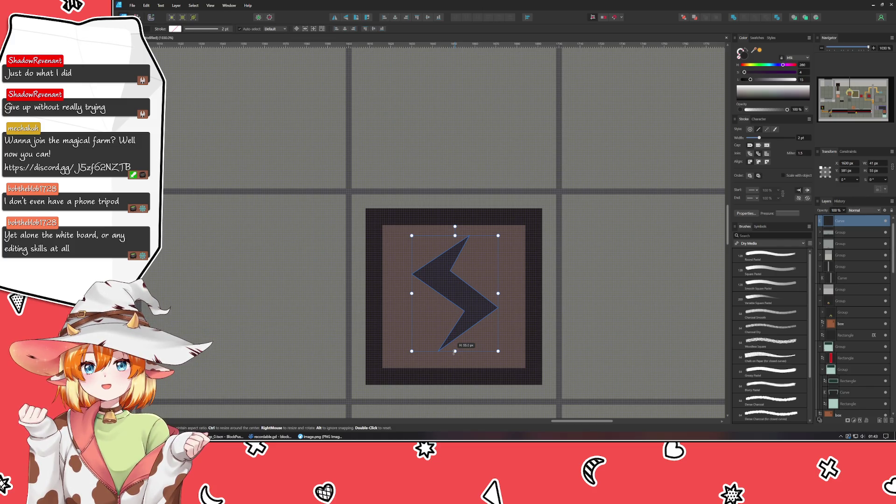
pyautogui.moveTo(453, 354); pyautogui.dragTo(451, 361)
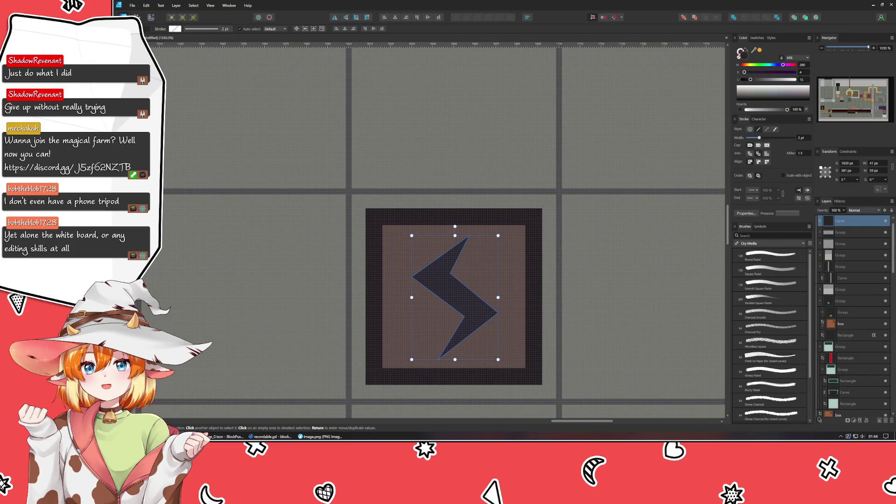
pyautogui.hotkey('alt', 'Tab')
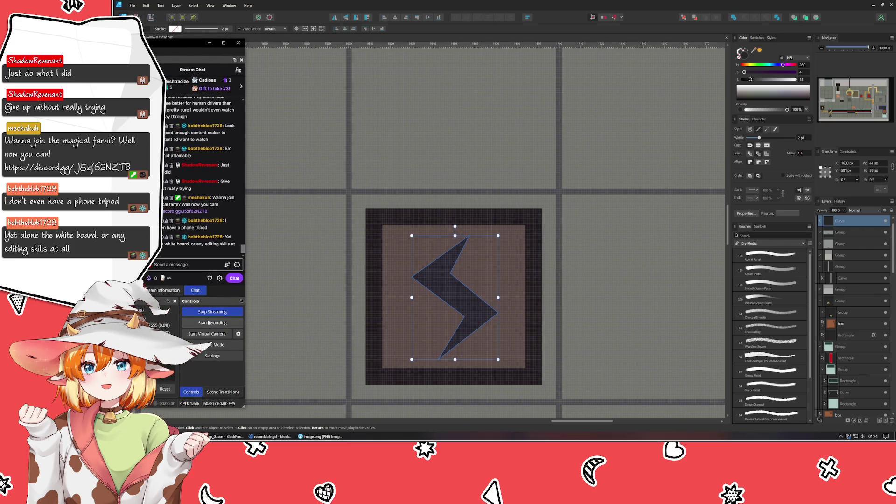
pyautogui.click(214, 326)
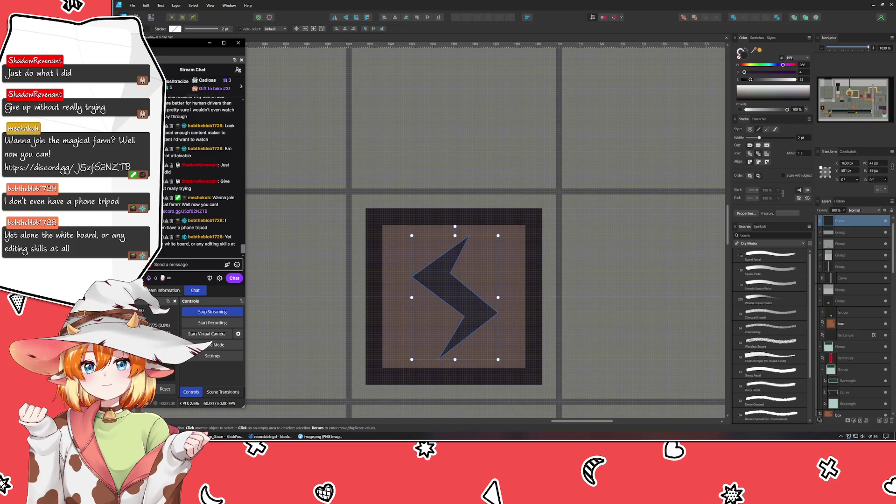
pyautogui.hotkey('alt', 'Tab')
pyautogui.press('super+d')
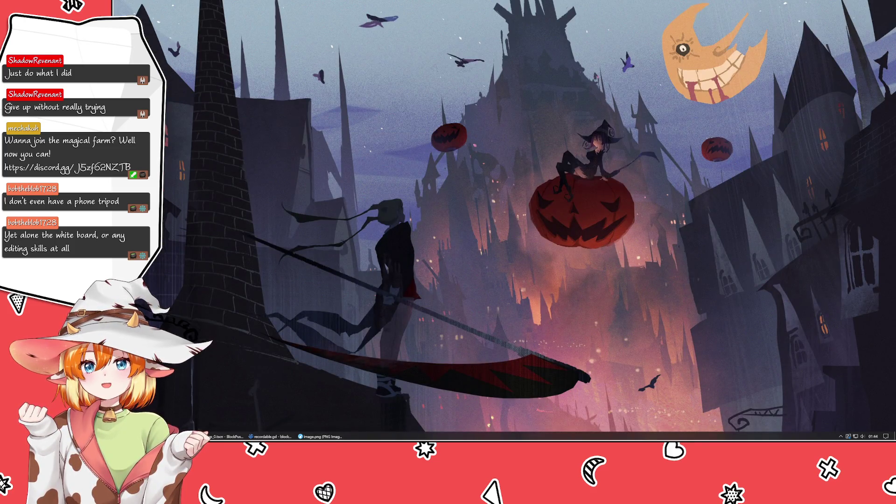
pyautogui.hotkey('alt', 'Tab')
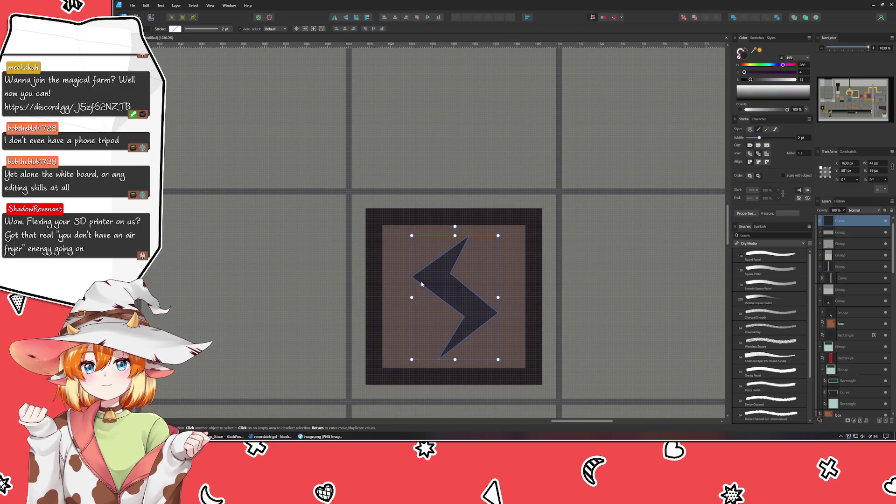
pyautogui.click(278, 339)
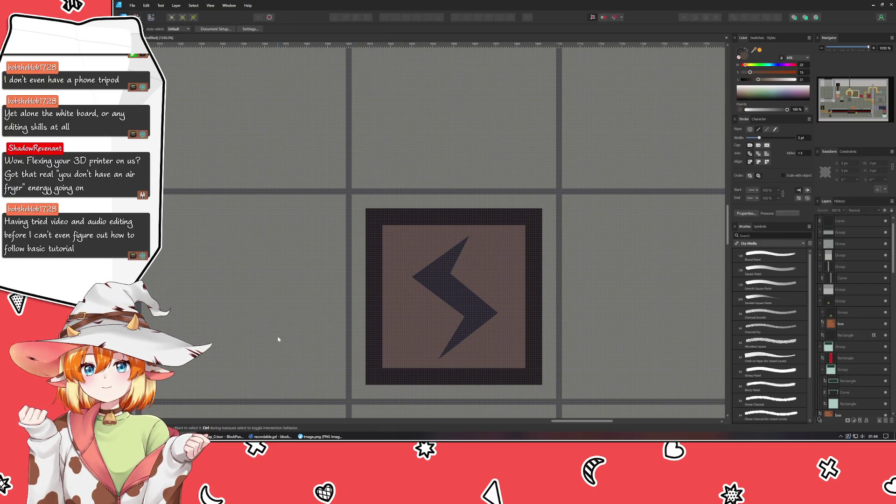
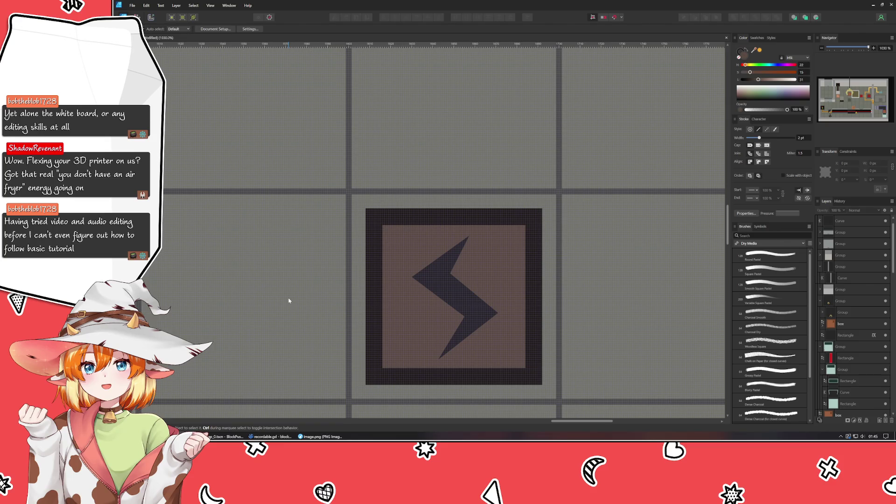
# Recolour the lightning bolt bright cyan (Hue ~192, Saturation 87, Lightness 54), then reselect the box tile.
pyautogui.click(435, 280)
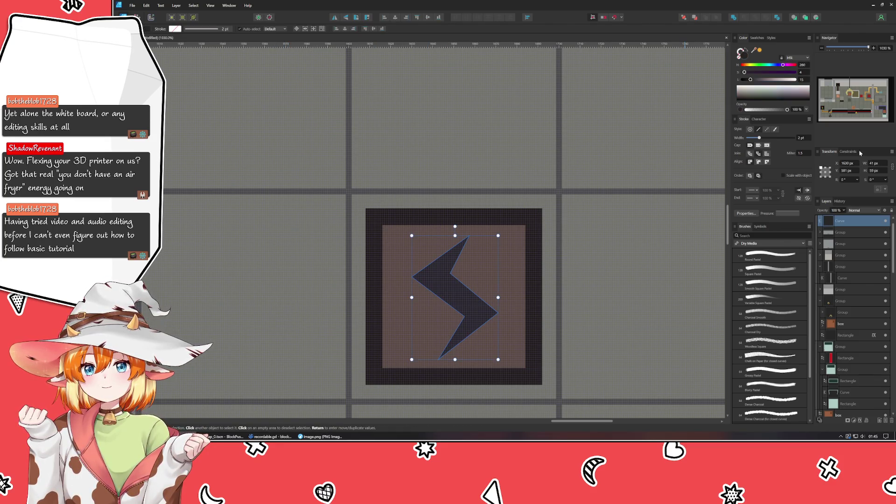
pyautogui.click(771, 64)
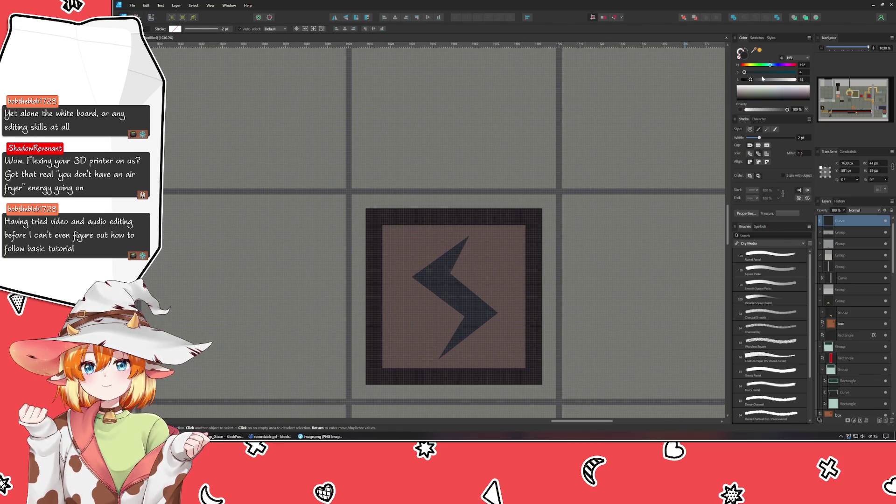
pyautogui.moveTo(745, 72); pyautogui.dragTo(789, 73)
pyautogui.click(771, 80)
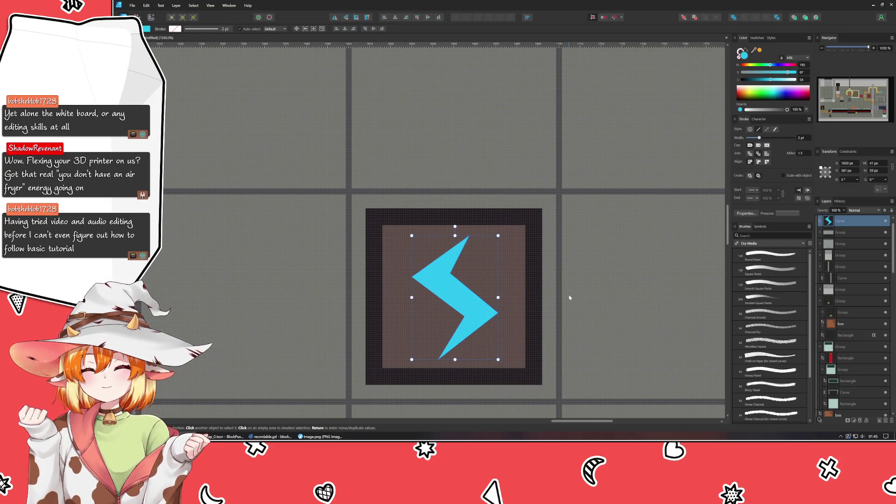
pyautogui.click(580, 276)
pyautogui.click(484, 266)
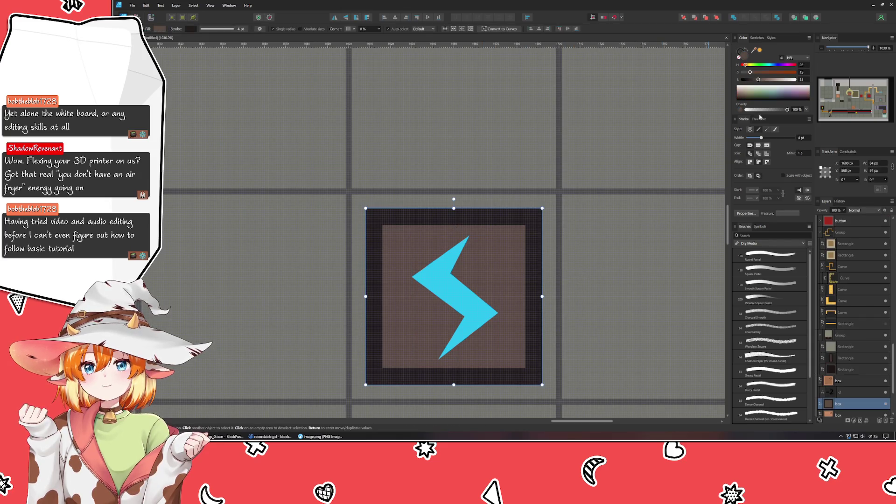
# Warm the box tile's hue and brighten its border to olive-yellow.
pyautogui.moveTo(746, 68); pyautogui.dragTo(750, 68)
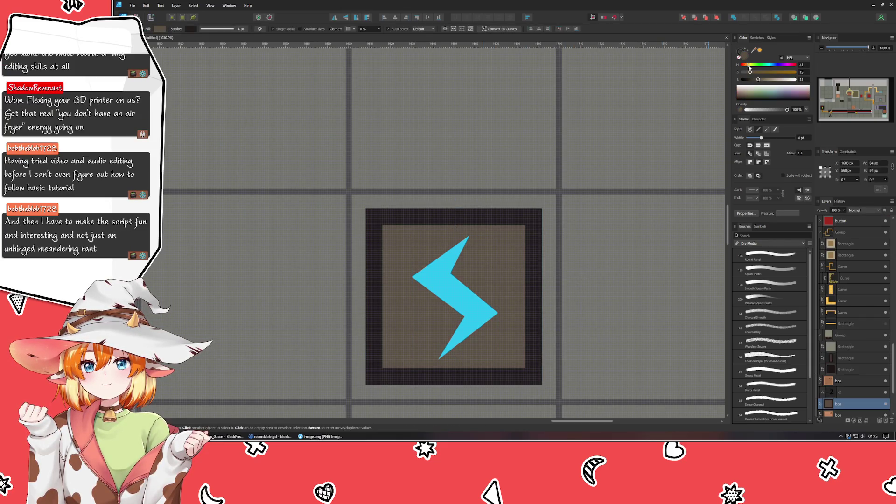
pyautogui.moveTo(750, 68); pyautogui.dragTo(812, 81)
pyautogui.click(742, 52)
pyautogui.click(667, 311)
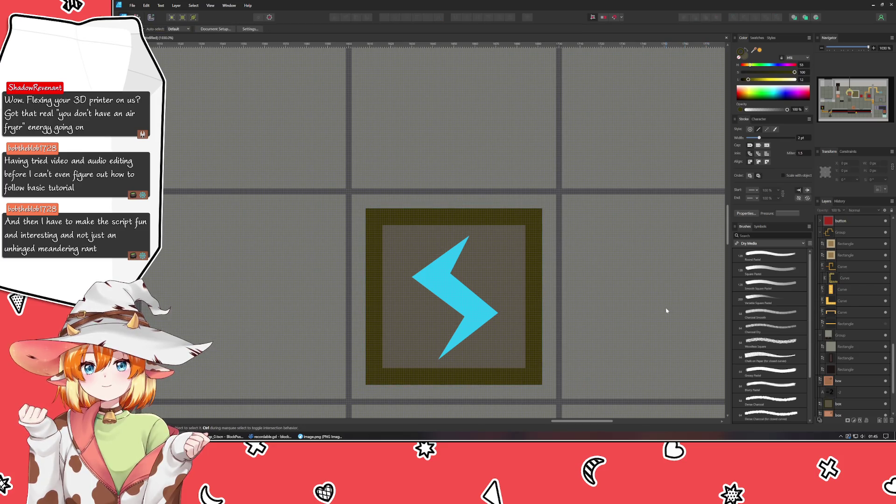
pyautogui.click(519, 281)
pyautogui.moveTo(754, 82); pyautogui.dragTo(759, 82)
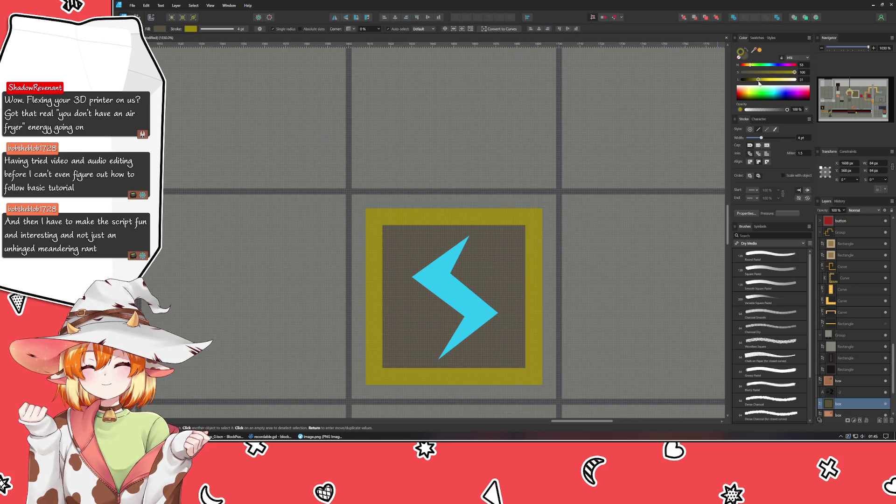
pyautogui.click(637, 262)
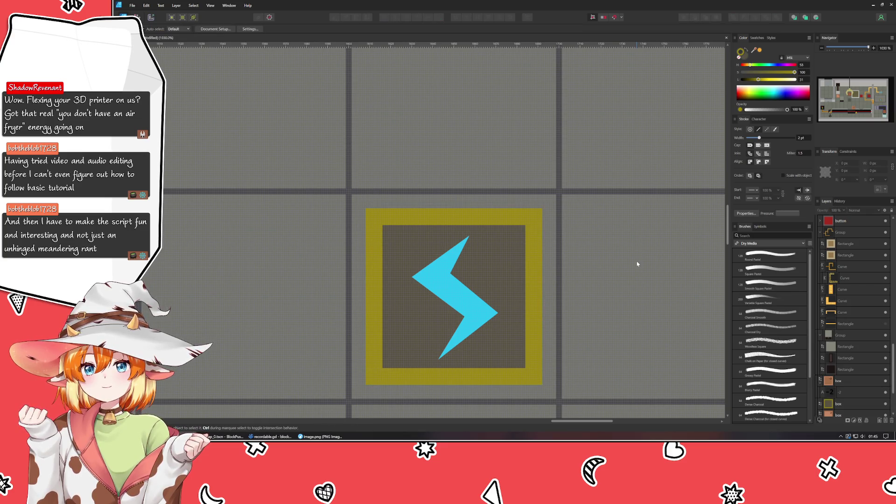
# Fine-tune the border brightness to about 31 and raise the inner fill's saturation to about 51.
pyautogui.scroll(-2, 638, 264)
pyautogui.scroll(1, 637, 265)
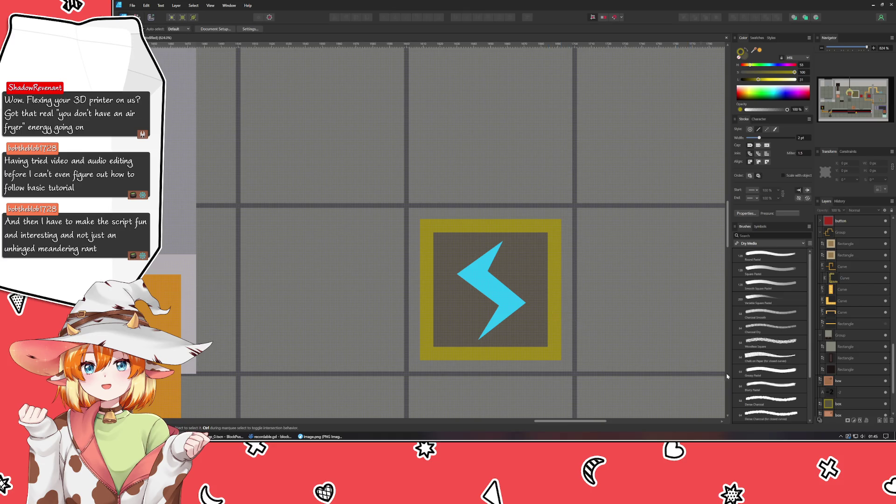
pyautogui.click(852, 405)
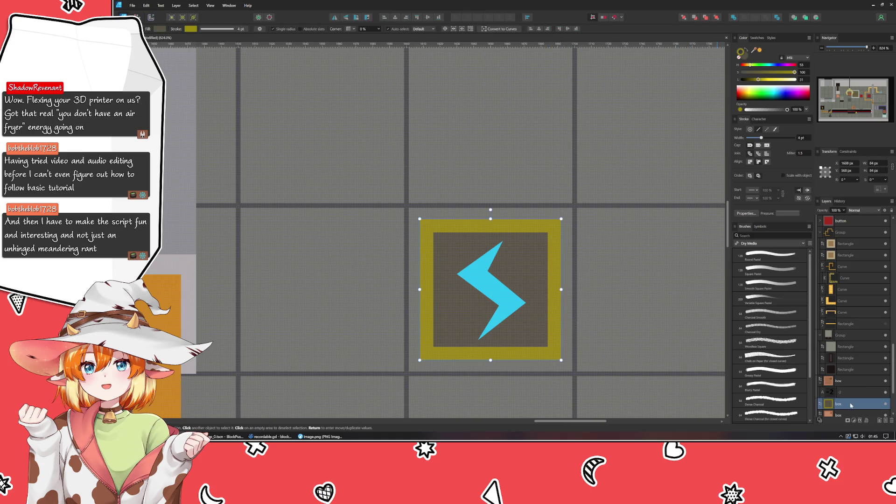
pyautogui.moveTo(758, 81)
pyautogui.mouseDown()
pyautogui.moveTo(770, 81)
pyautogui.moveTo(761, 80)
pyautogui.mouseUp()
pyautogui.click(742, 55)
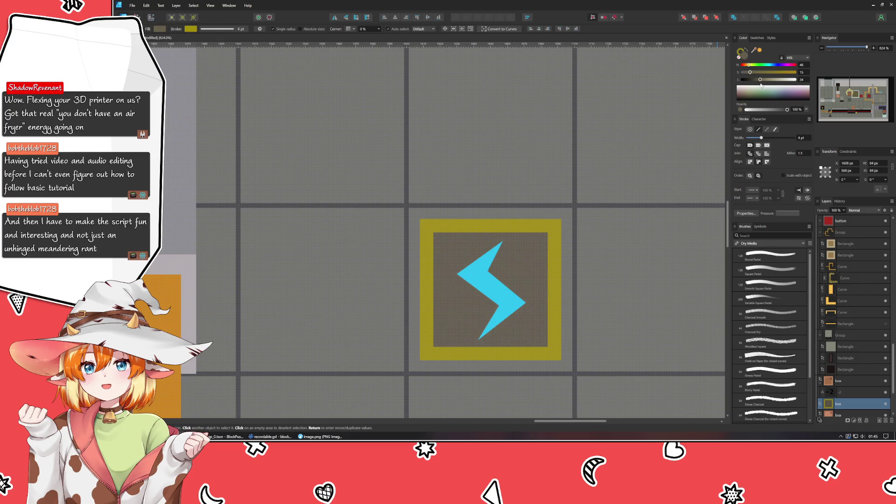
pyautogui.click(762, 73)
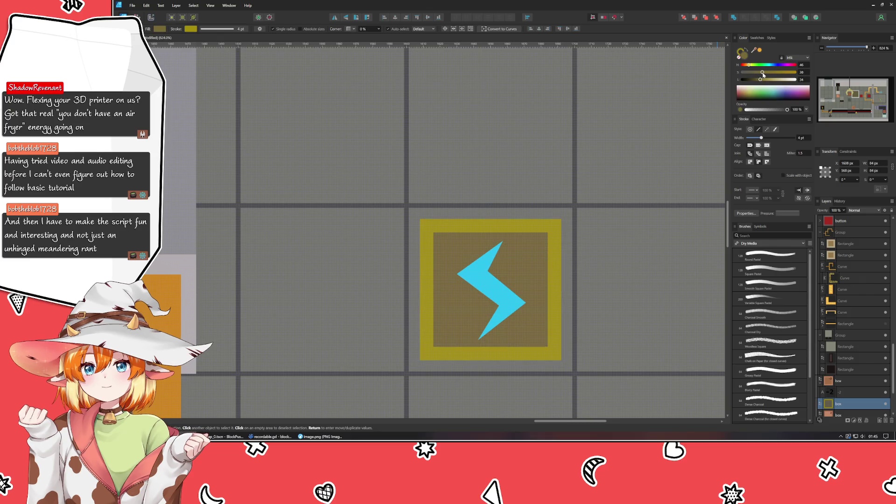
pyautogui.moveTo(761, 80); pyautogui.dragTo(762, 81)
pyautogui.click(769, 72)
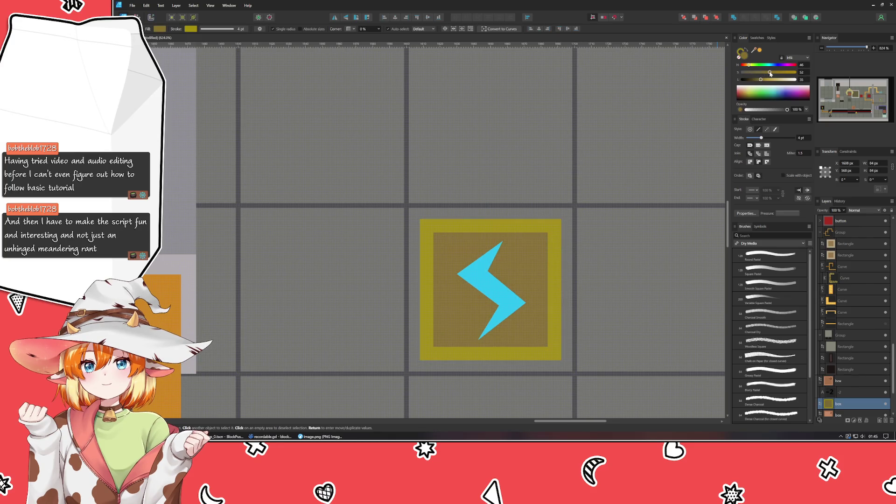
pyautogui.scroll(-5, 660, 132)
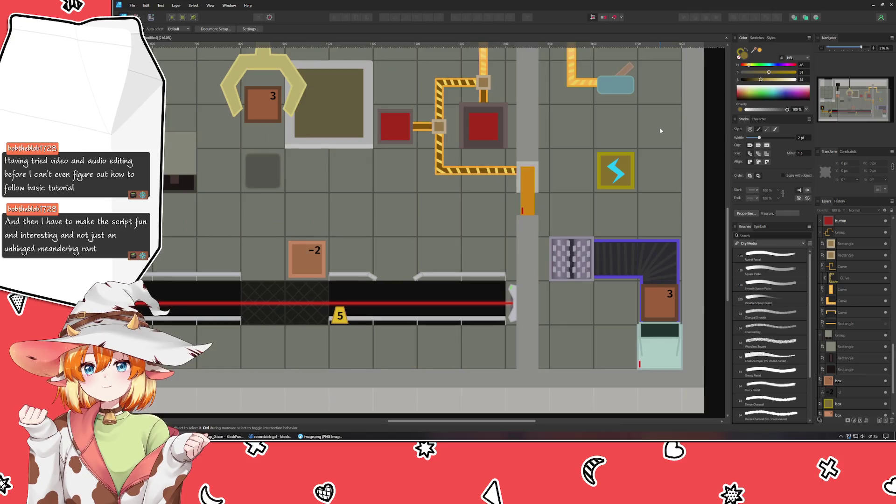
# Ctrl-drag a copy of the red button tile into the bottom row and align it to the grid.
pyautogui.scroll(3, 448, 280)
pyautogui.scroll(-3, 448, 280)
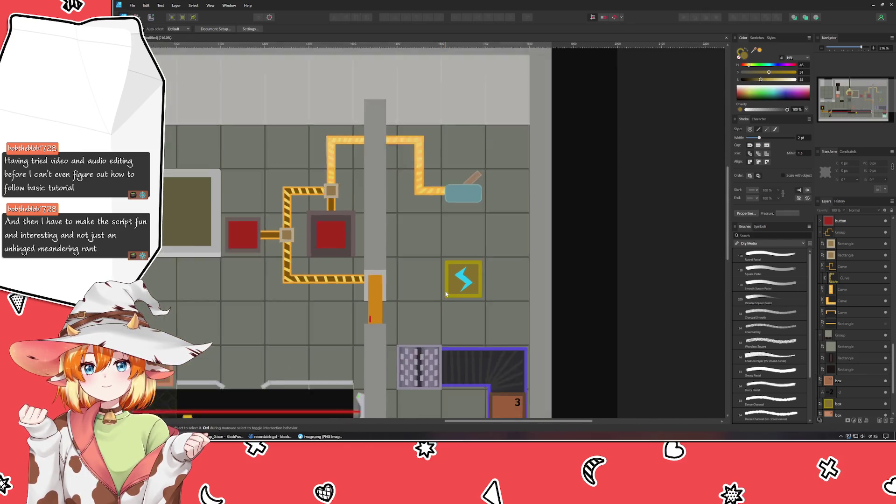
pyautogui.scroll(1, 492, 255)
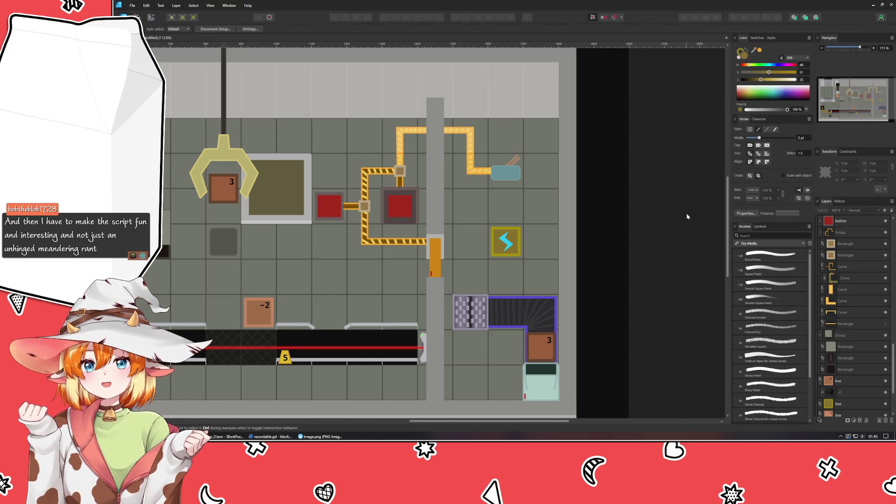
pyautogui.click(393, 206)
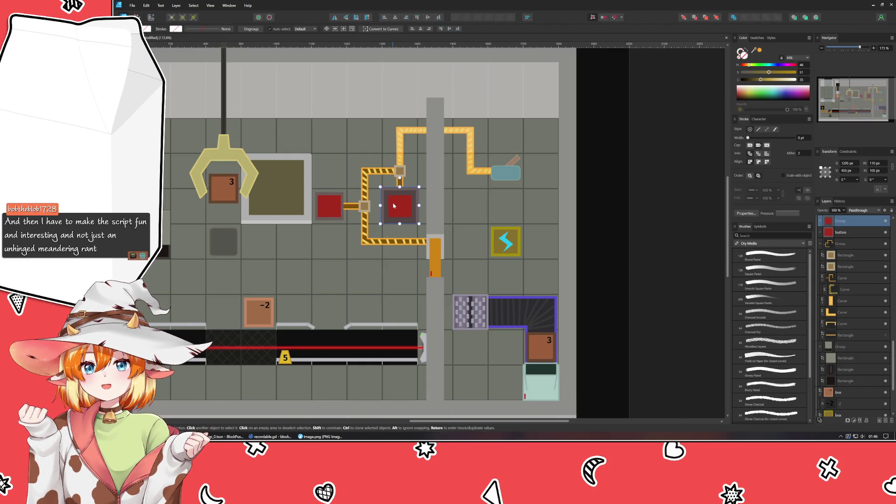
pyautogui.moveTo(393, 205)
pyautogui.keyDown('ctrl'); pyautogui.mouseDown()
pyautogui.moveTo(480, 219)
pyautogui.moveTo(534, 206)
pyautogui.moveTo(556, 184)
pyautogui.moveTo(564, 192)
pyautogui.moveTo(568, 207)
pyautogui.moveTo(526, 237)
pyautogui.moveTo(477, 379)
pyautogui.mouseUp(); pyautogui.keyUp('ctrl')
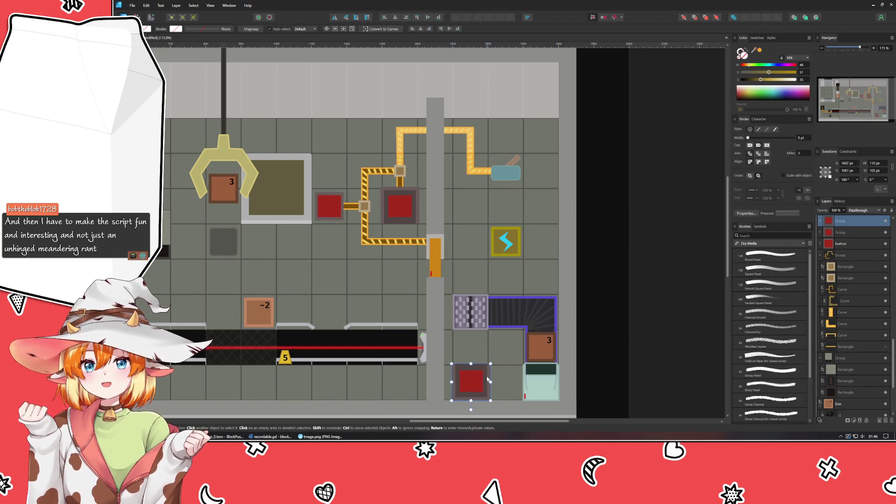
pyautogui.scroll(4, 477, 379)
pyautogui.moveTo(484, 296)
pyautogui.mouseDown()
pyautogui.moveTo(477, 300)
pyautogui.moveTo(625, 300)
pyautogui.moveTo(473, 302)
pyautogui.moveTo(483, 300)
pyautogui.moveTo(477, 280)
pyautogui.moveTo(477, 299)
pyautogui.mouseUp()
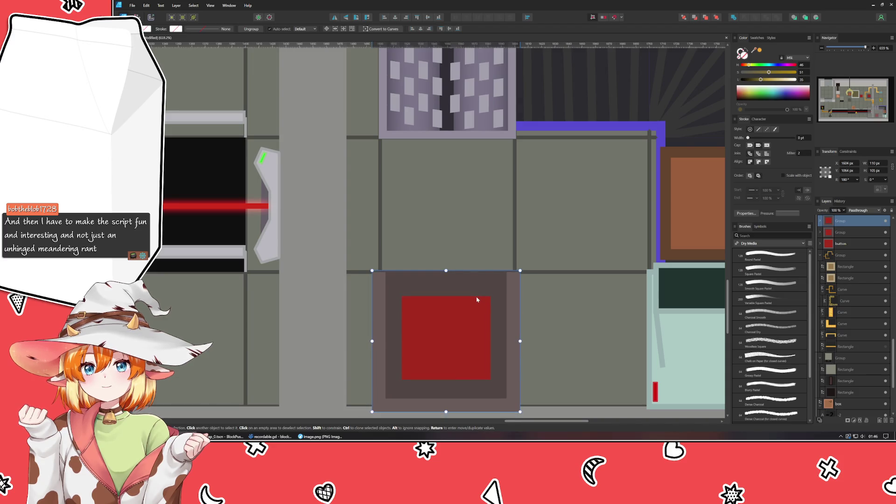
pyautogui.click(556, 276)
# Undo an accidental drag of the yellow lightning tile.
pyautogui.scroll(-5, 557, 278)
pyautogui.scroll(3, 557, 278)
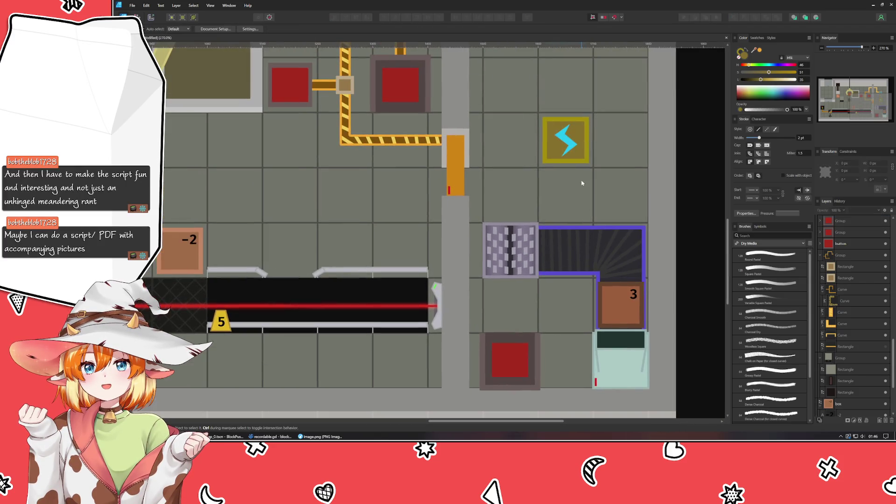
pyautogui.click(568, 137)
pyautogui.moveTo(569, 138)
pyautogui.mouseDown()
pyautogui.moveTo(575, 316)
pyautogui.moveTo(519, 295)
pyautogui.mouseUp()
pyautogui.hotkey('ctrl', 'z')
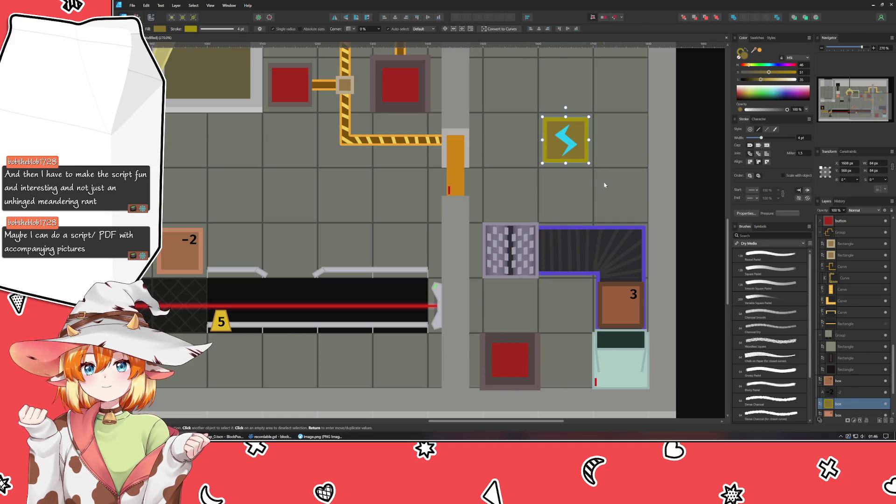
# Group the lightning tile's border and bolt with Ctrl+G and move the group below the dotted block.
pyautogui.click(569, 149)
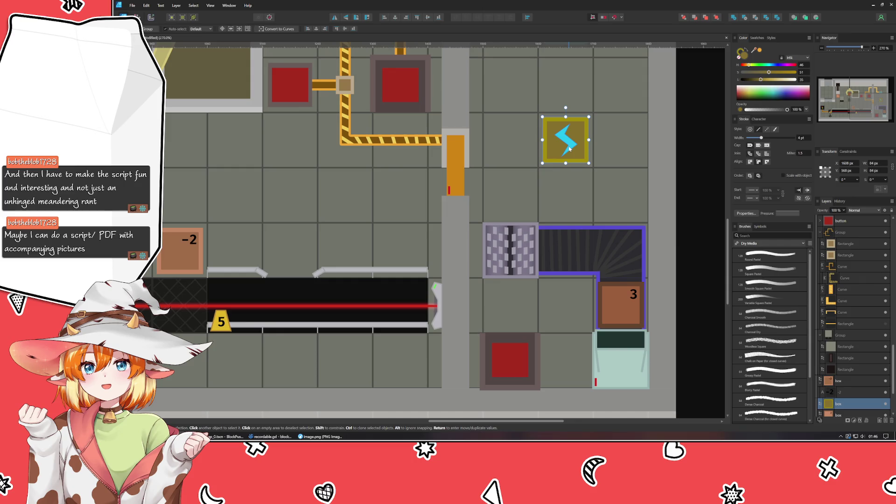
pyautogui.hotkey('ctrl', 'g')
pyautogui.moveTo(570, 149)
pyautogui.mouseDown()
pyautogui.moveTo(518, 350)
pyautogui.moveTo(519, 310)
pyautogui.mouseUp()
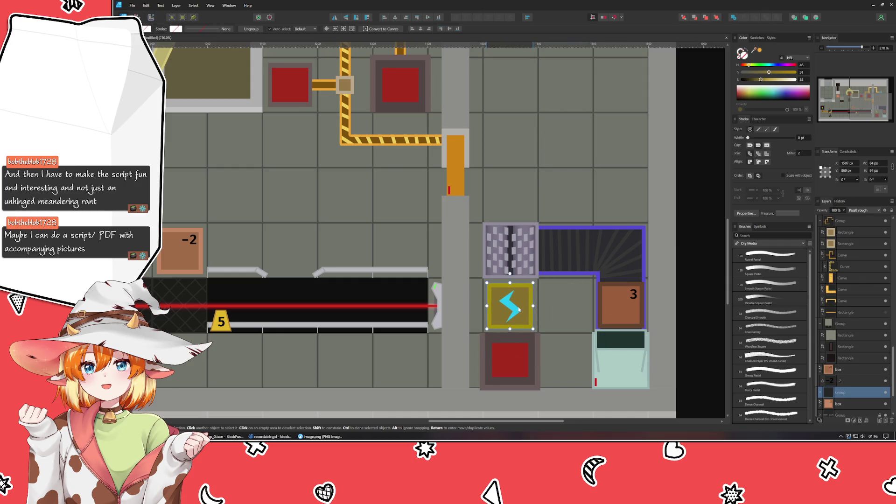
pyautogui.scroll(5, 519, 308)
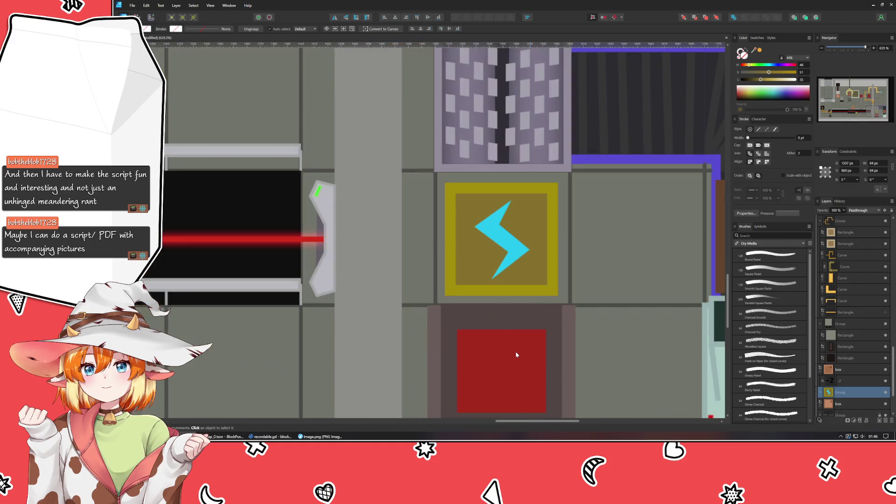
pyautogui.doubleClick(513, 242)
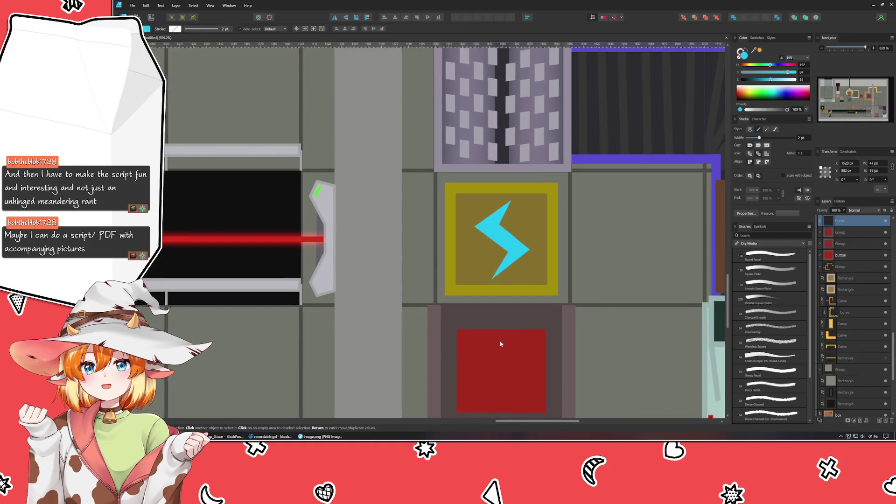
# Place a bolt copy on the lower tile and darken that tile's square to near-black.
pyautogui.scroll(-2, 478, 185)
pyautogui.moveTo(478, 185)
pyautogui.mouseDown()
pyautogui.moveTo(508, 308)
pyautogui.moveTo(474, 315)
pyautogui.mouseUp()
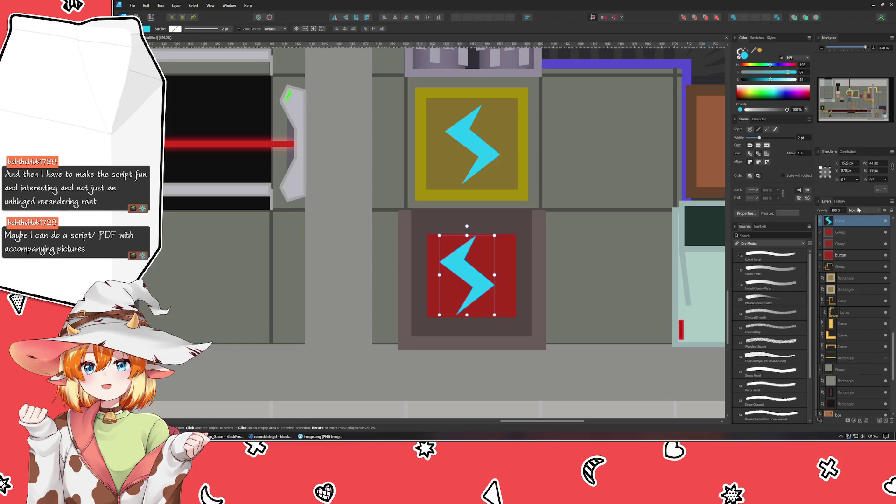
pyautogui.click(747, 80)
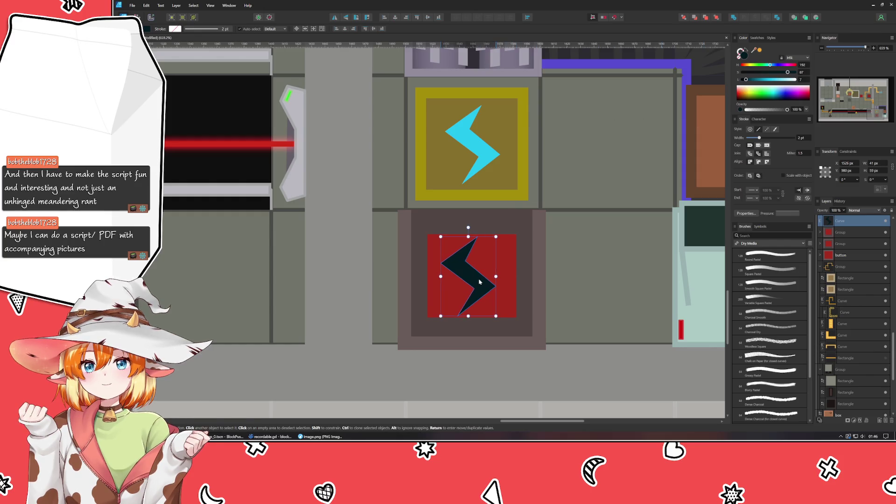
pyautogui.click(537, 247)
pyautogui.doubleClick(504, 304)
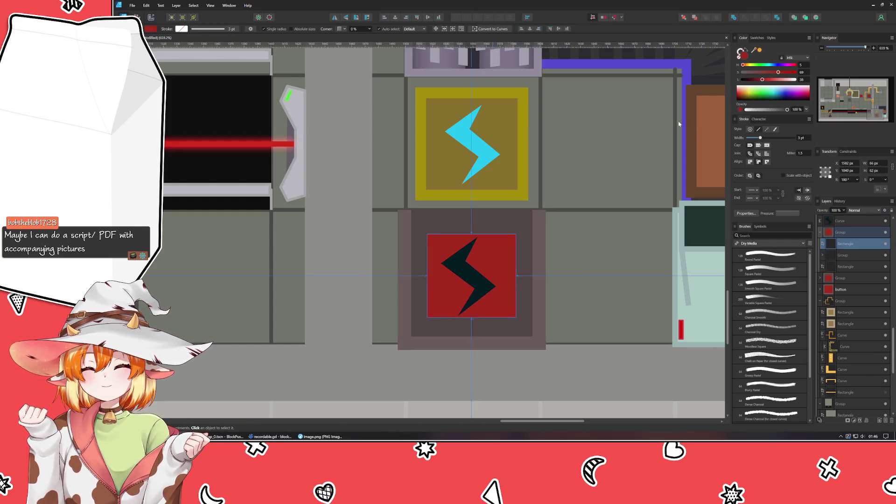
pyautogui.click(750, 80)
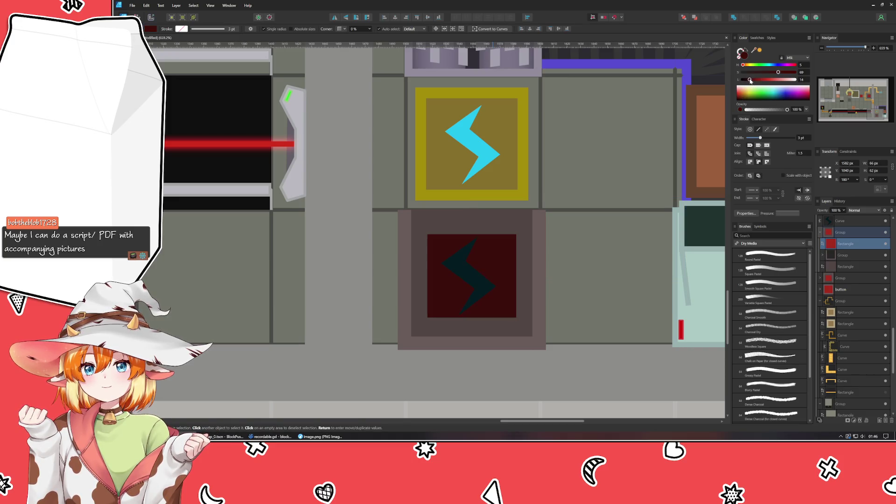
pyautogui.moveTo(751, 80); pyautogui.dragTo(746, 80)
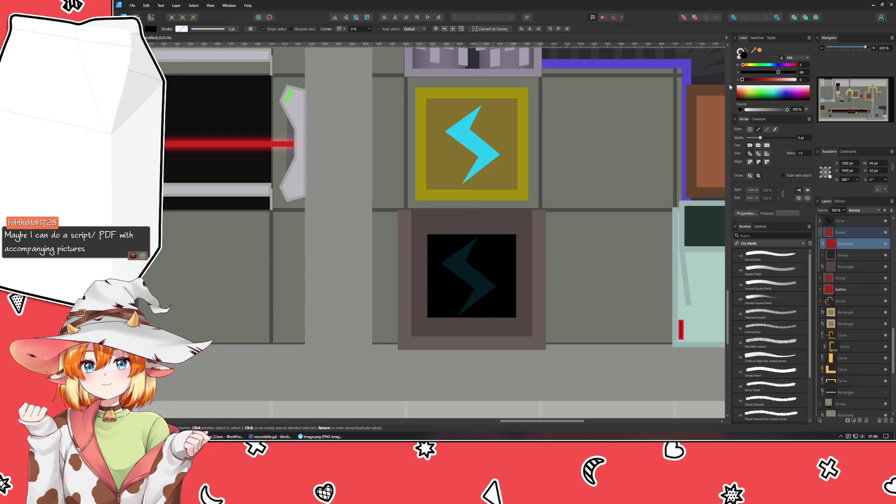
pyautogui.click(747, 79)
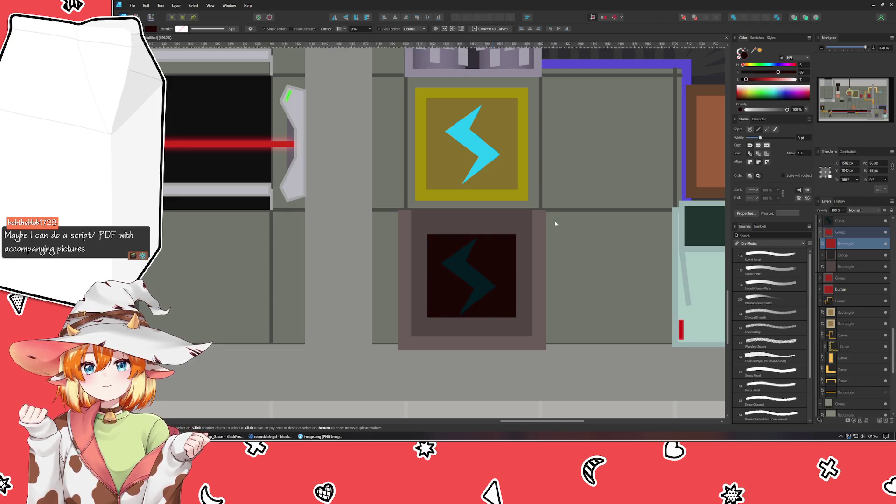
# Turn the lower bolt salmon pink, nudge it right and shrink it vertically to fit.
pyautogui.click(475, 277)
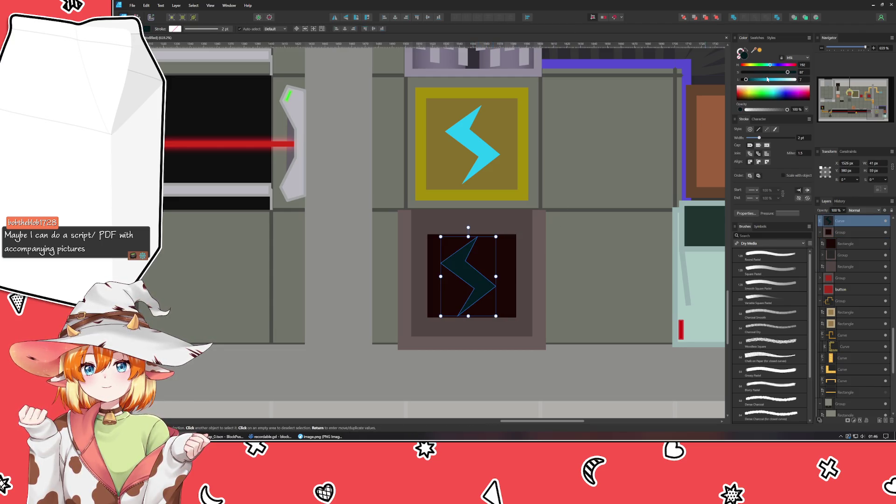
pyautogui.click(793, 81)
pyautogui.moveTo(792, 80)
pyautogui.mouseDown()
pyautogui.moveTo(757, 80)
pyautogui.moveTo(783, 80)
pyautogui.moveTo(743, 65)
pyautogui.mouseUp()
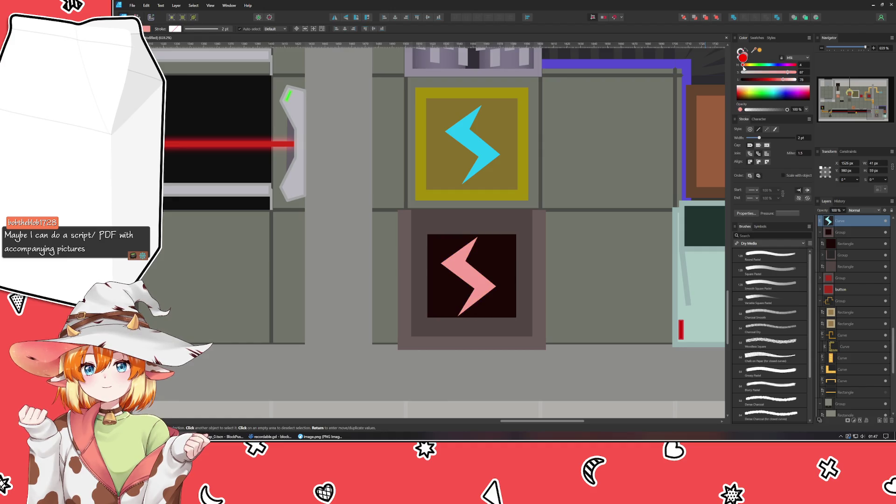
pyautogui.press('Right')
pyautogui.press('Right')
pyautogui.press('Right')
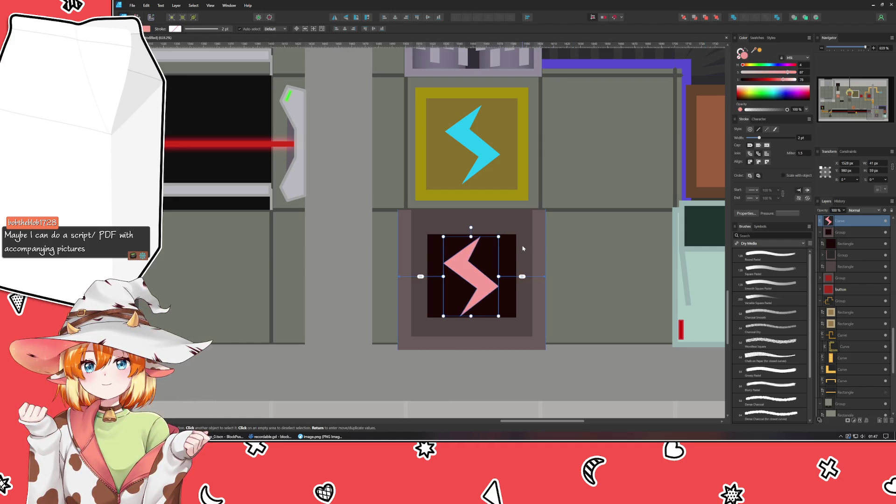
pyautogui.moveTo(474, 236); pyautogui.dragTo(473, 240)
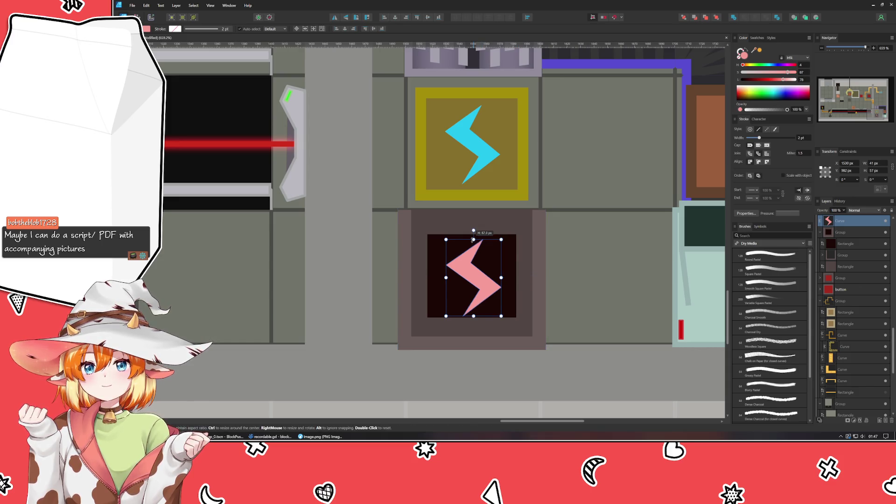
pyautogui.moveTo(473, 316); pyautogui.dragTo(473, 312)
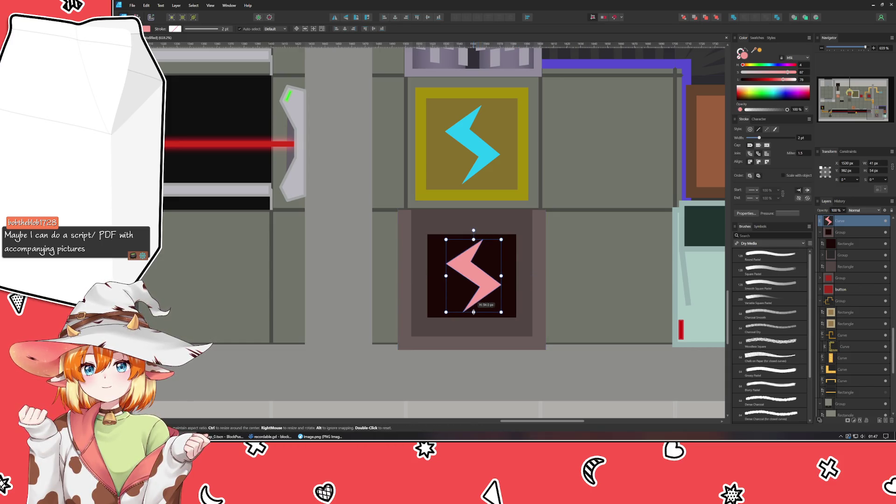
# Lower the pink bolt slightly, deselect it, and pan across the level to inspect the tiles.
pyautogui.moveTo(473, 240); pyautogui.dragTo(474, 241)
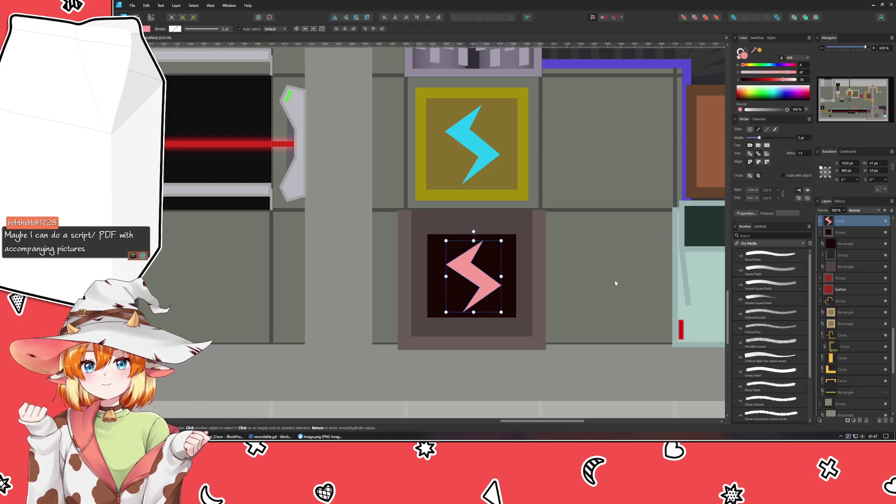
pyautogui.hotkey('ctrl', 'd')
pyautogui.scroll(-5, 616, 282)
pyautogui.moveTo(616, 282); pyautogui.dragTo(527, 326)
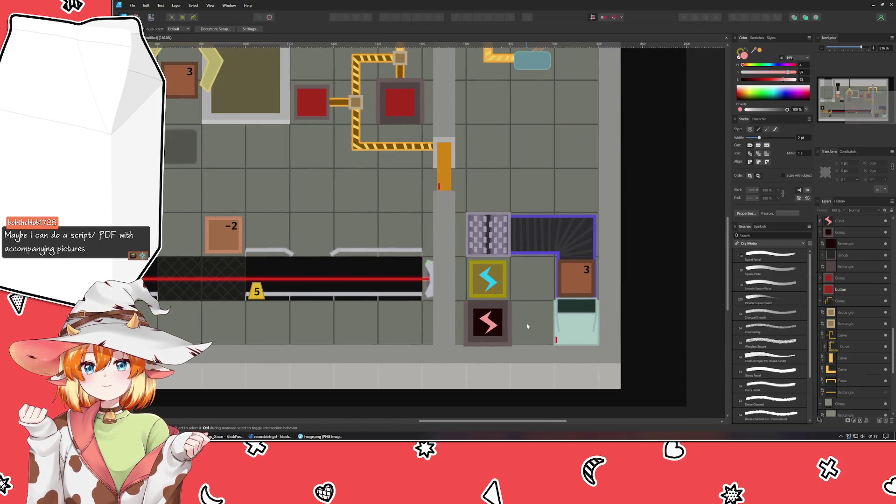
pyautogui.scroll(-4, 528, 327)
pyautogui.scroll(6, 527, 327)
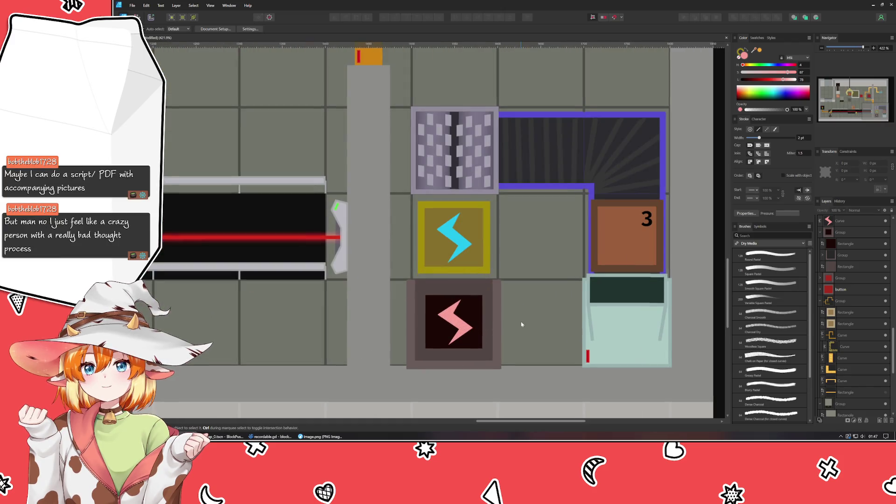
pyautogui.moveTo(522, 324); pyautogui.dragTo(472, 308)
pyautogui.moveTo(187, 355); pyautogui.dragTo(735, 326)
pyautogui.moveTo(416, 344)
pyautogui.mouseDown()
pyautogui.moveTo(482, 344)
pyautogui.moveTo(362, 364)
pyautogui.mouseUp()
pyautogui.hscroll(10, 362, 364)
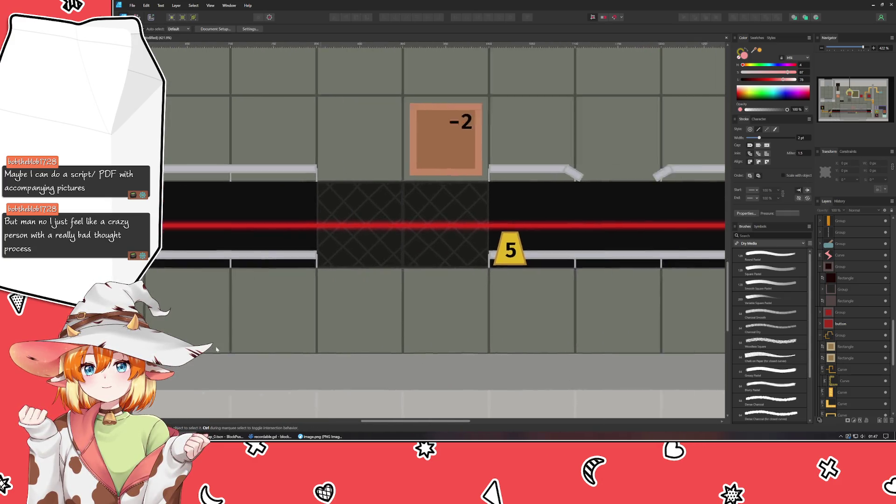
pyautogui.scroll(2, 188, 352)
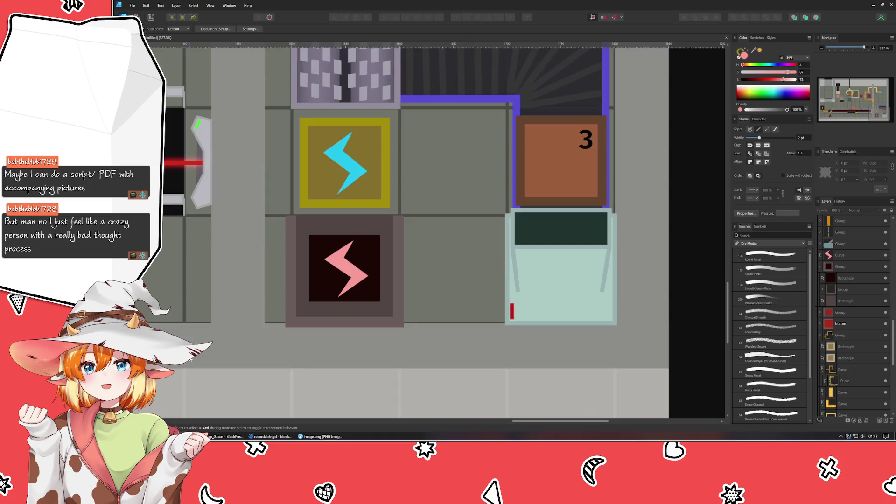
pyautogui.moveTo(274, 336); pyautogui.dragTo(233, 363)
# Draw a closed four-node rectangle wire from the pink-bolt tile to the pale-green block.
pyautogui.press('p')
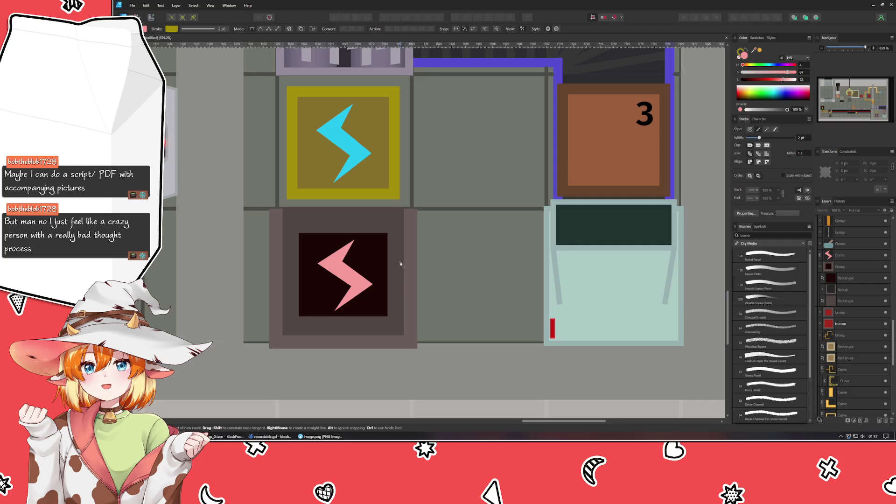
pyautogui.click(398, 263)
pyautogui.click(398, 295)
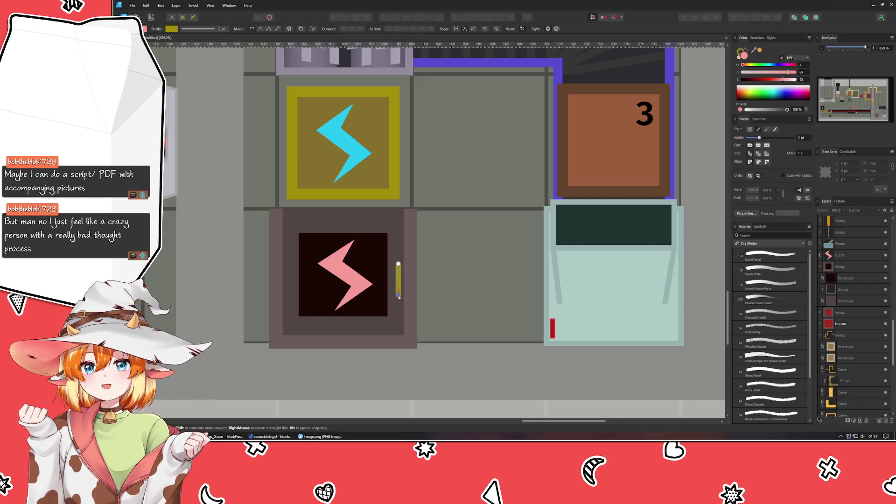
pyautogui.click(568, 296)
pyautogui.click(566, 266)
pyautogui.click(400, 265)
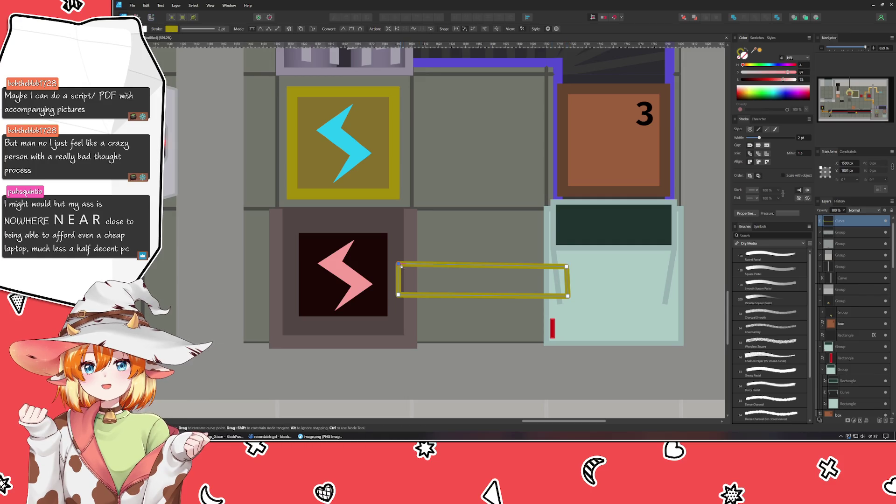
pyautogui.press('a')
pyautogui.click(566, 267)
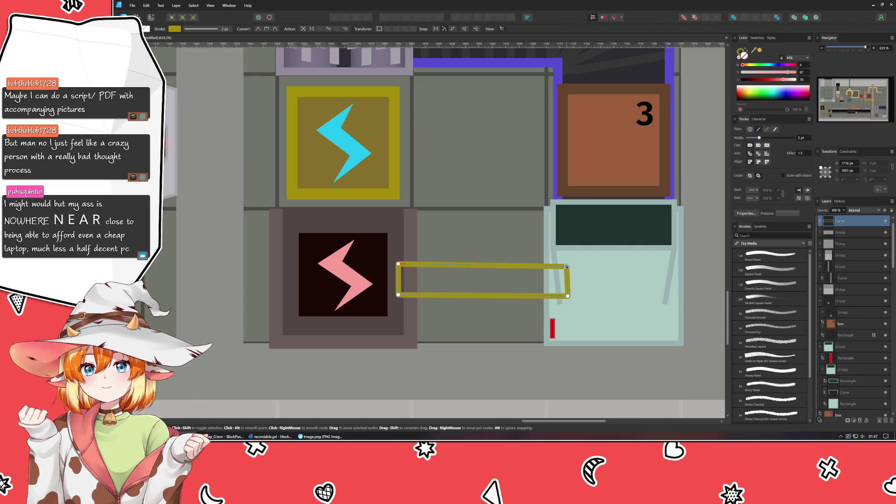
# Give the wire the orange pipe's colour using the colour picker.
pyautogui.scroll(-5, 567, 266)
pyautogui.scroll(3, 687, 275)
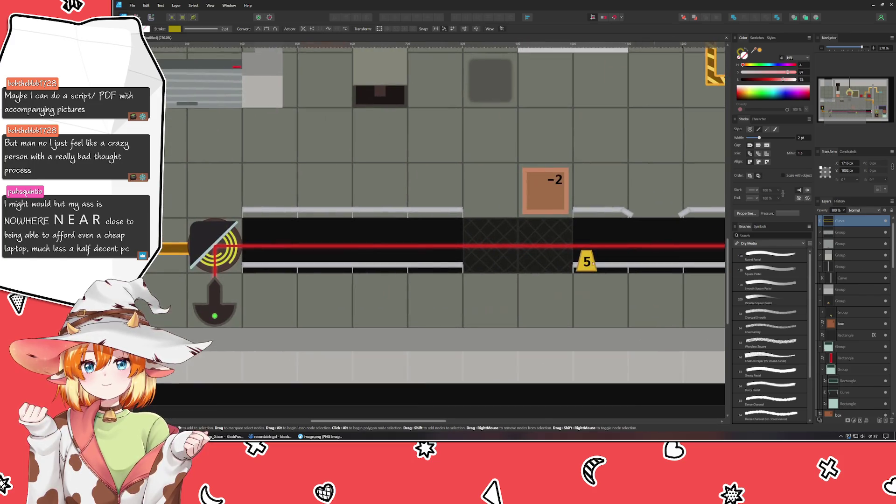
pyautogui.hscroll(-5, 687, 275)
pyautogui.moveTo(751, 54)
pyautogui.mouseDown()
pyautogui.moveTo(766, 57)
pyautogui.moveTo(450, 156)
pyautogui.moveTo(351, 269)
pyautogui.mouseUp()
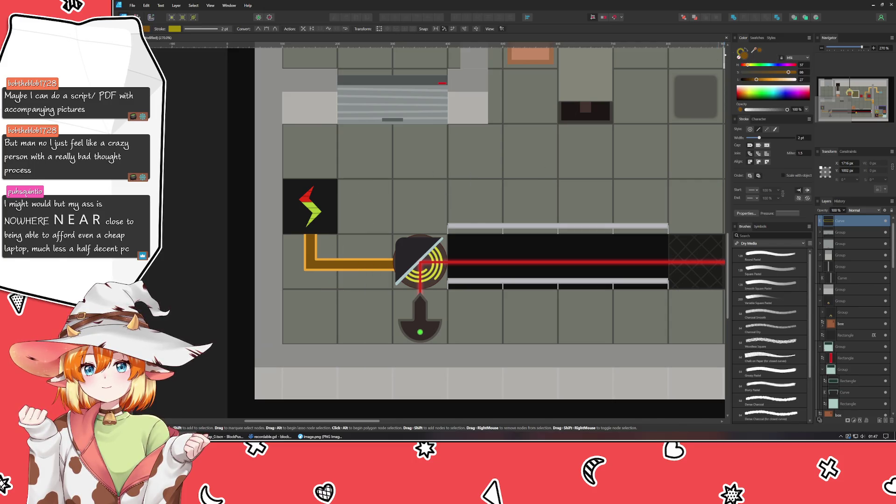
pyautogui.moveTo(756, 51)
pyautogui.mouseDown()
pyautogui.moveTo(607, 141)
pyautogui.moveTo(364, 260)
pyautogui.mouseUp()
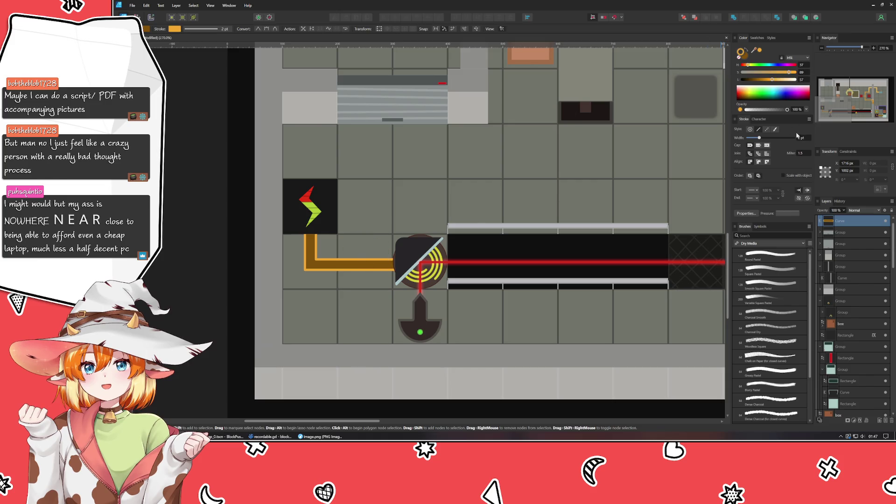
pyautogui.hscroll(10, 366, 251)
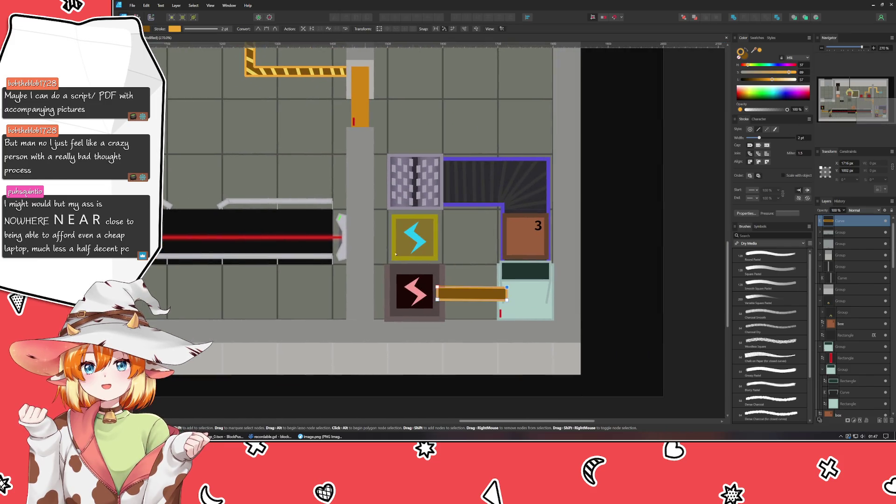
# Move the wire's Curve layer lower in Layers so it sits behind the tiles.
pyautogui.moveTo(838, 225)
pyautogui.mouseDown()
pyautogui.moveTo(840, 410)
pyautogui.moveTo(843, 357)
pyautogui.mouseUp()
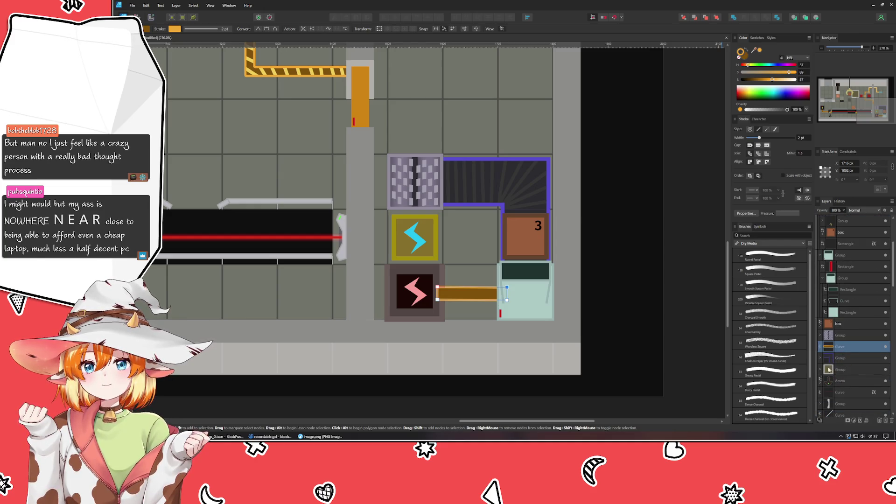
pyautogui.scroll(-3, 844, 360)
pyautogui.click(821, 359)
pyautogui.click(821, 369)
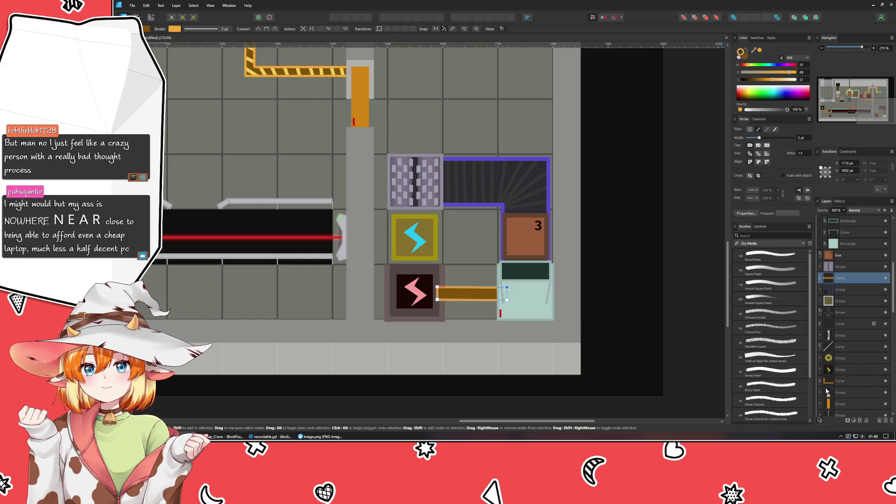
pyautogui.scroll(-3, 848, 362)
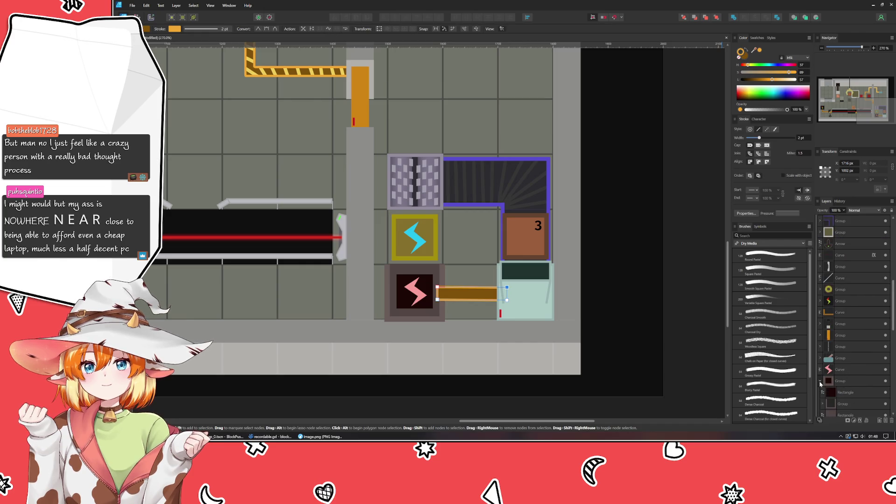
pyautogui.scroll(2, 853, 309)
pyautogui.moveTo(845, 246)
pyautogui.mouseDown()
pyautogui.moveTo(855, 401)
pyautogui.moveTo(856, 349)
pyautogui.moveTo(848, 353)
pyautogui.mouseUp()
pyautogui.click(671, 354)
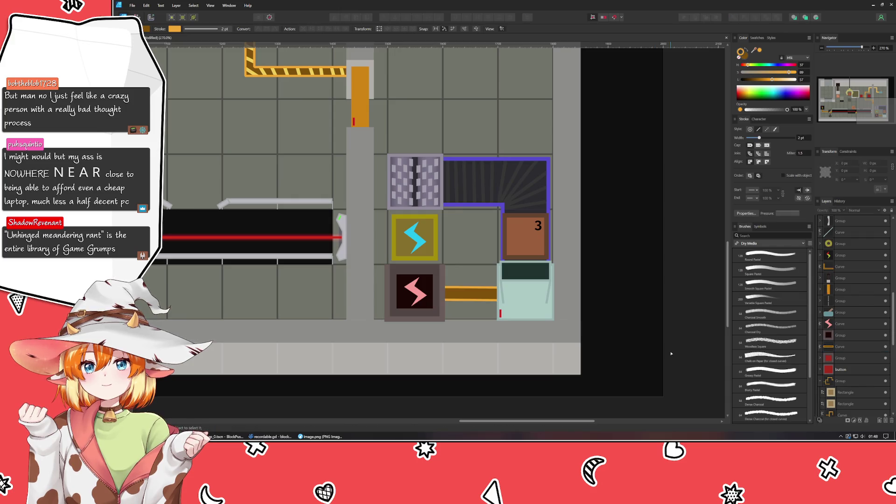
pyautogui.scroll(-2, 671, 354)
pyautogui.scroll(-2, 672, 354)
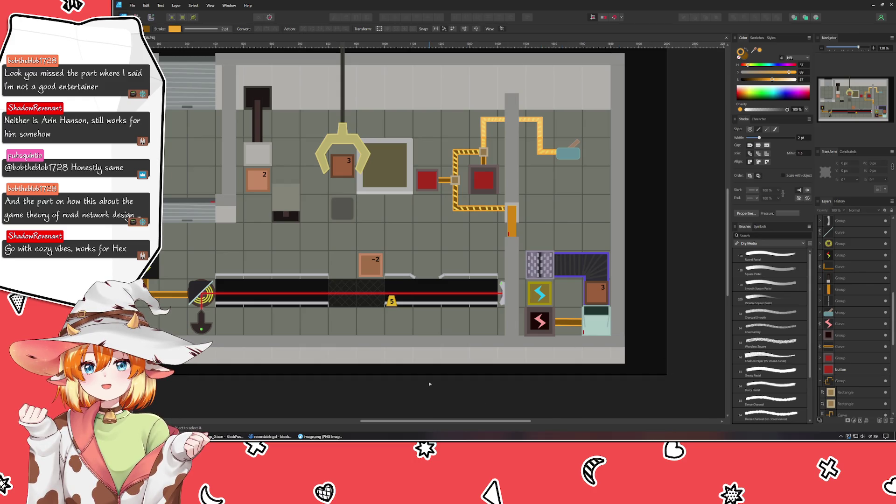
pyautogui.hscroll(-3, 452, 387)
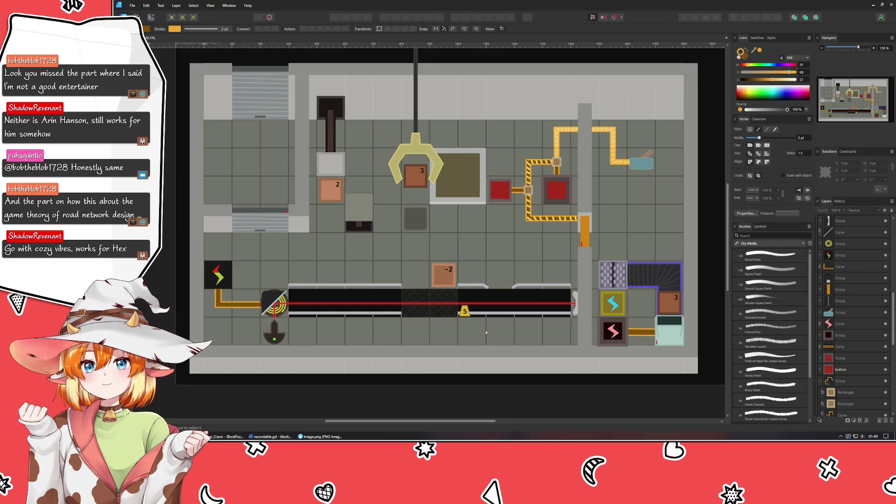
pyautogui.moveTo(487, 333); pyautogui.dragTo(467, 340)
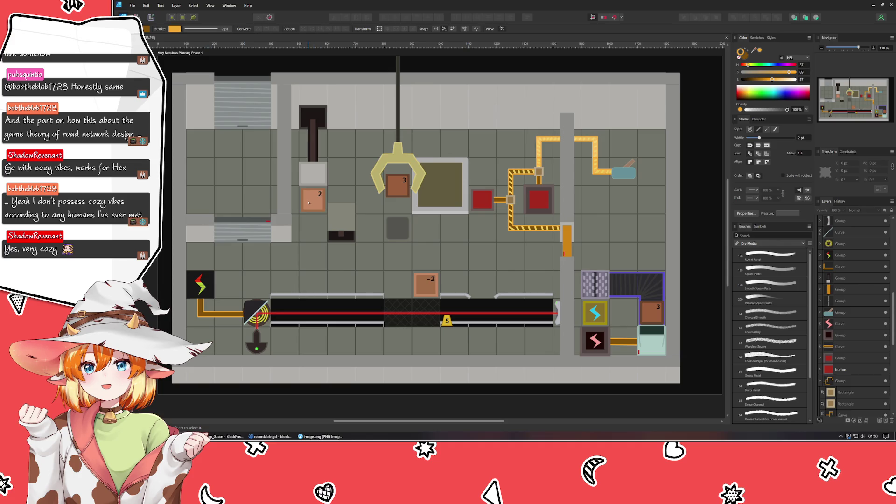
pyautogui.press('v')
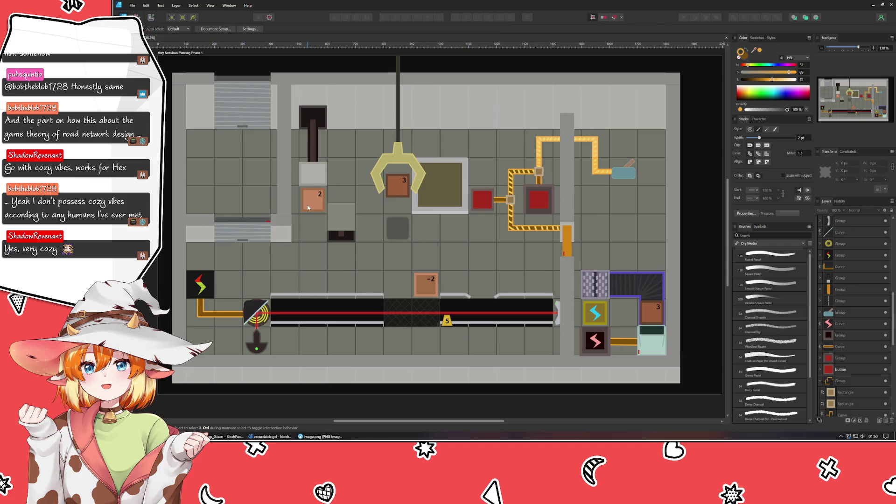
# Deselect the box marked 2, nudge the mockup view, and switch to the Godot editor.
pyautogui.click(308, 208)
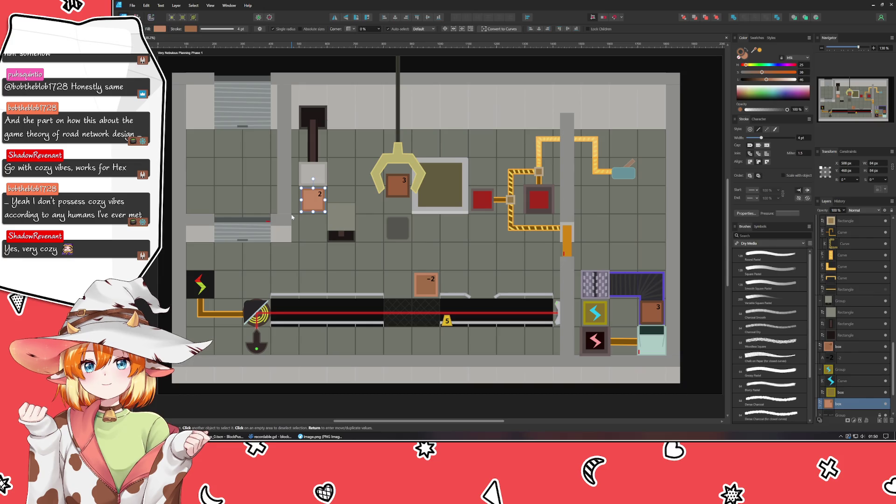
pyautogui.click(402, 402)
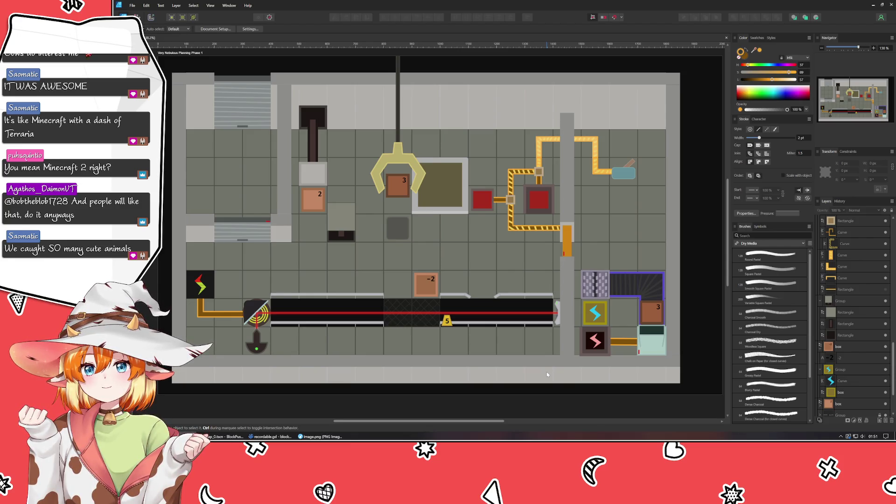
pyautogui.moveTo(569, 296)
pyautogui.mouseDown()
pyautogui.moveTo(569, 322)
pyautogui.moveTo(574, 298)
pyautogui.mouseUp()
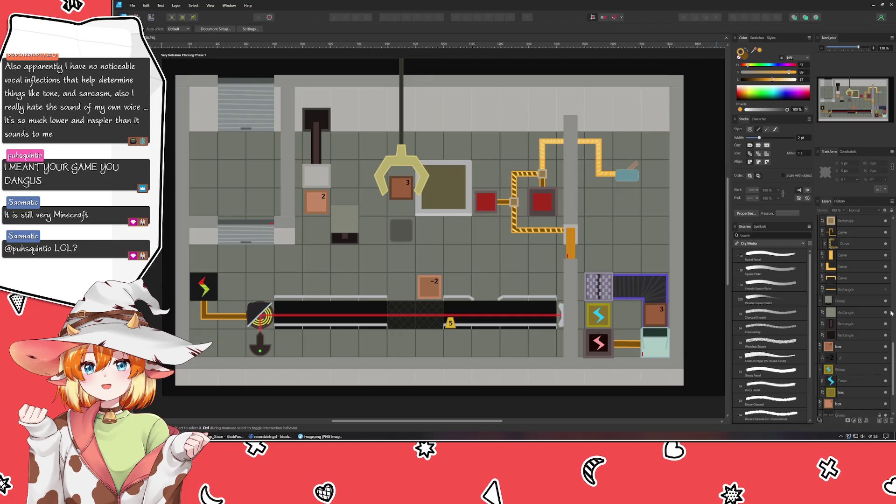
pyautogui.click(227, 437)
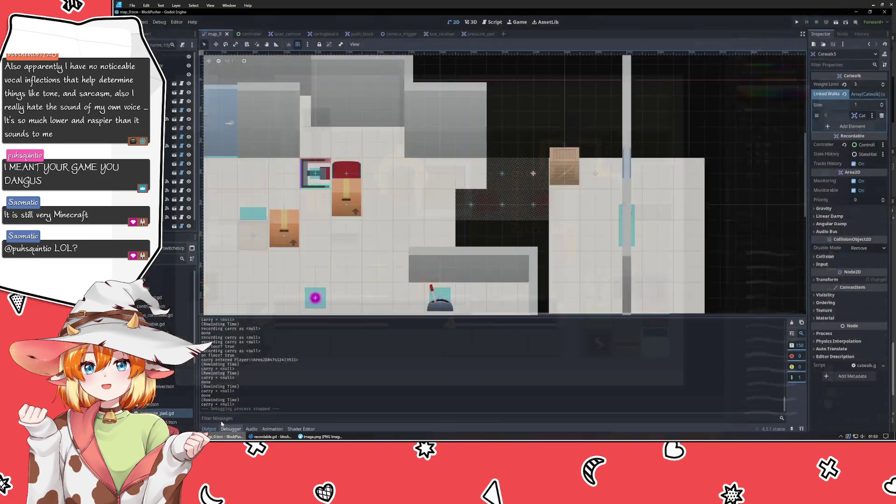
# Shift PushBlock3 one cell right, save the map_0 scene, and return to Affinity Designer.
pyautogui.scroll(-2, 497, 224)
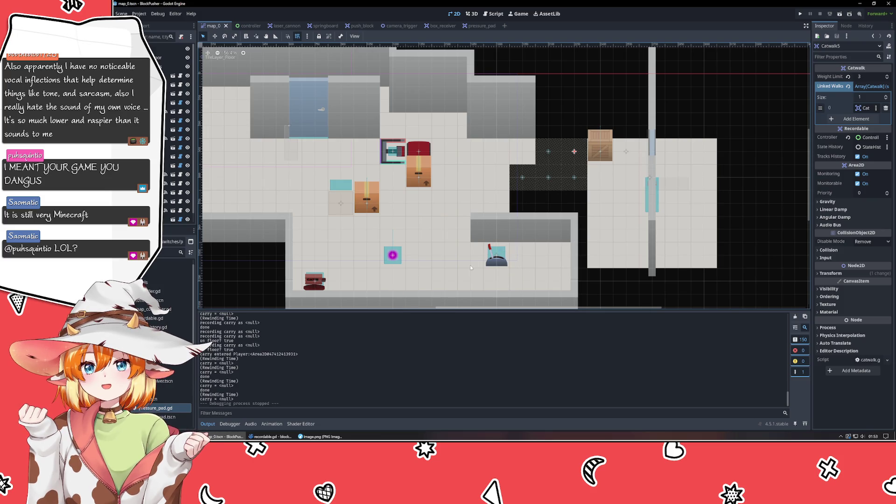
pyautogui.moveTo(419, 173)
pyautogui.mouseDown()
pyautogui.moveTo(458, 173)
pyautogui.moveTo(422, 171)
pyautogui.mouseUp()
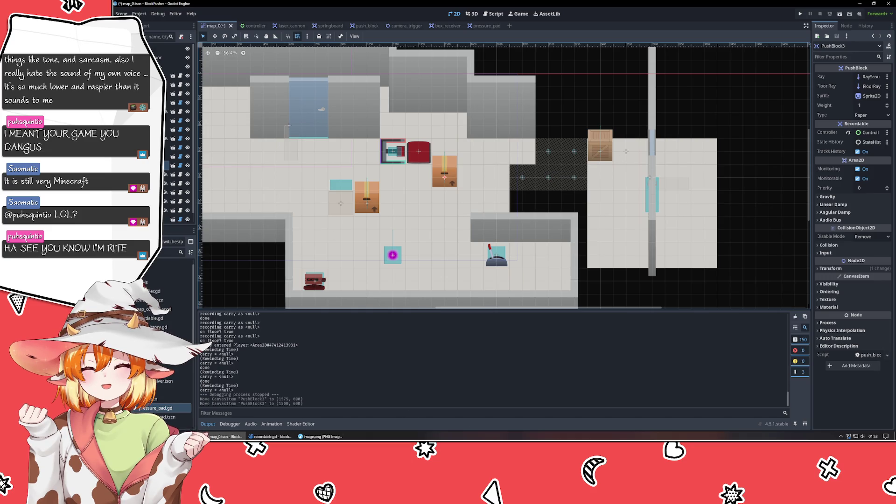
pyautogui.hotkey('ctrl', 's')
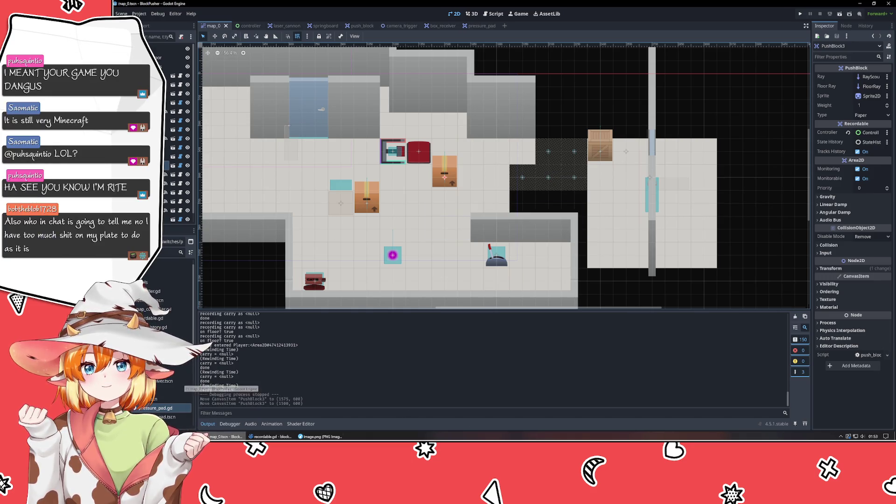
pyautogui.hotkey('alt', 'Tab')
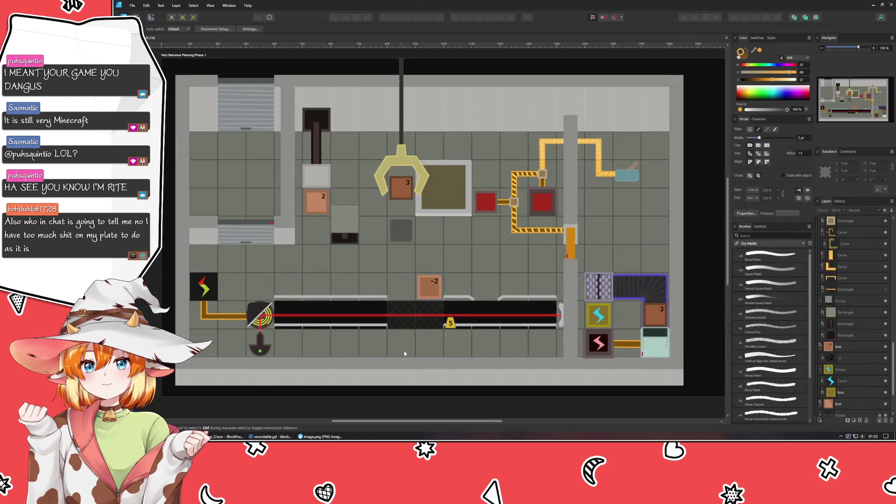
pyautogui.scroll(2, 451, 344)
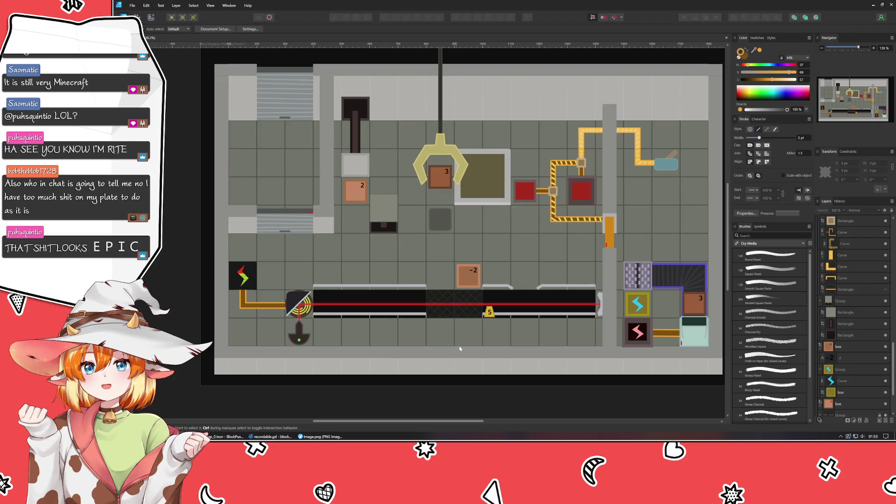
pyautogui.moveTo(535, 242); pyautogui.dragTo(527, 245)
pyautogui.moveTo(512, 250)
pyautogui.mouseDown()
pyautogui.moveTo(495, 260)
pyautogui.moveTo(491, 242)
pyautogui.mouseUp()
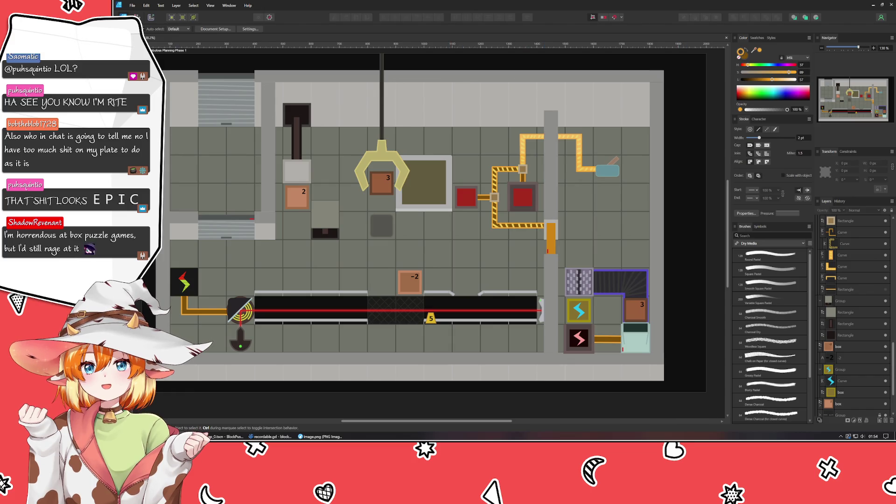
pyautogui.click(189, 286)
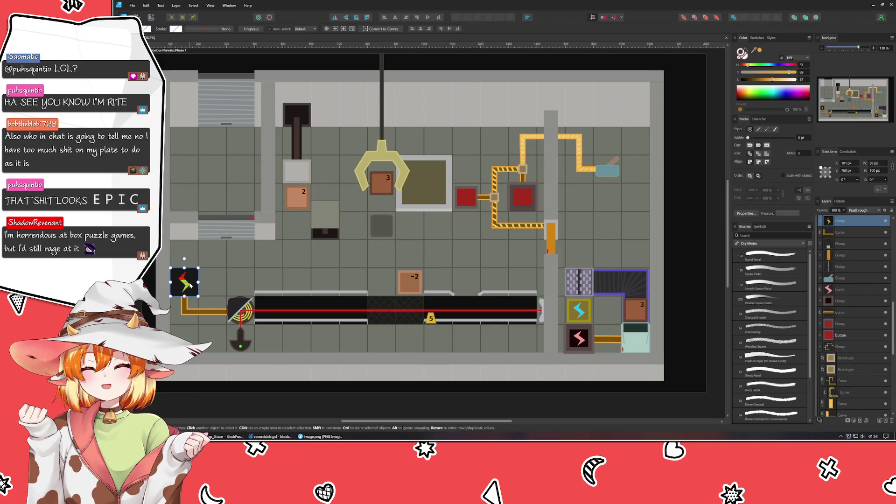
pyautogui.click(188, 397)
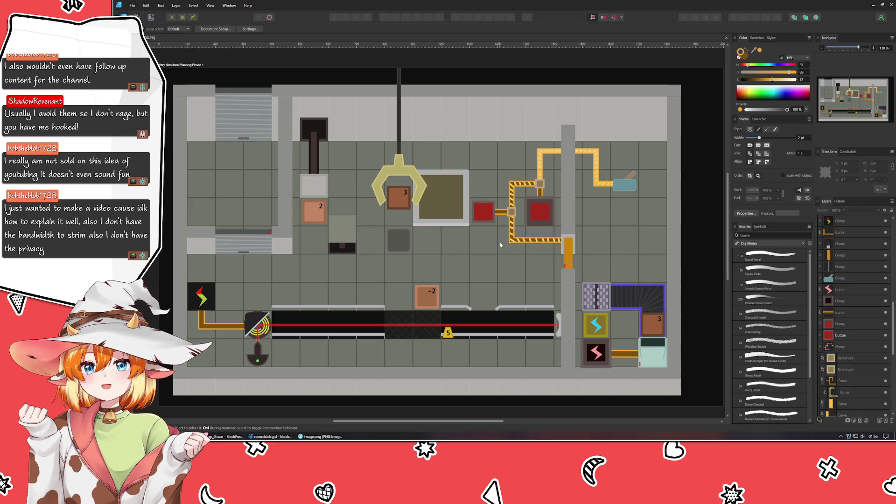
# Undo an accidental claw move and nudge the box marked -2 slightly right and down.
pyautogui.moveTo(399, 202)
pyautogui.mouseDown()
pyautogui.moveTo(416, 212)
pyautogui.moveTo(406, 213)
pyautogui.mouseUp()
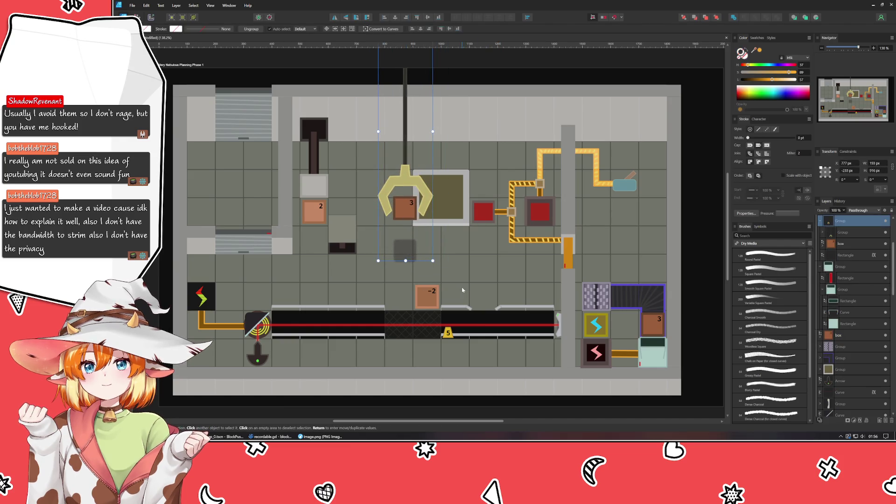
pyautogui.hotkey('ctrl', 'z')
pyautogui.click(434, 297)
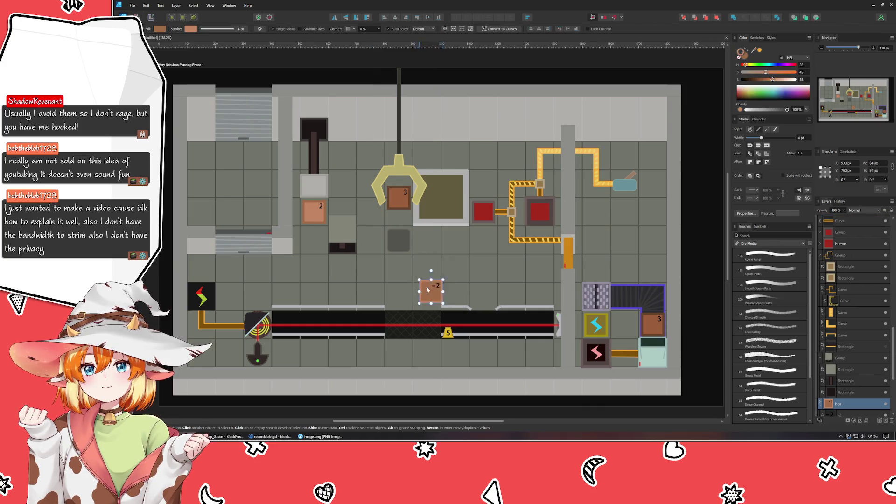
pyautogui.moveTo(426, 300)
pyautogui.mouseDown()
pyautogui.moveTo(439, 308)
pyautogui.moveTo(426, 301)
pyautogui.mouseUp()
pyautogui.click(465, 292)
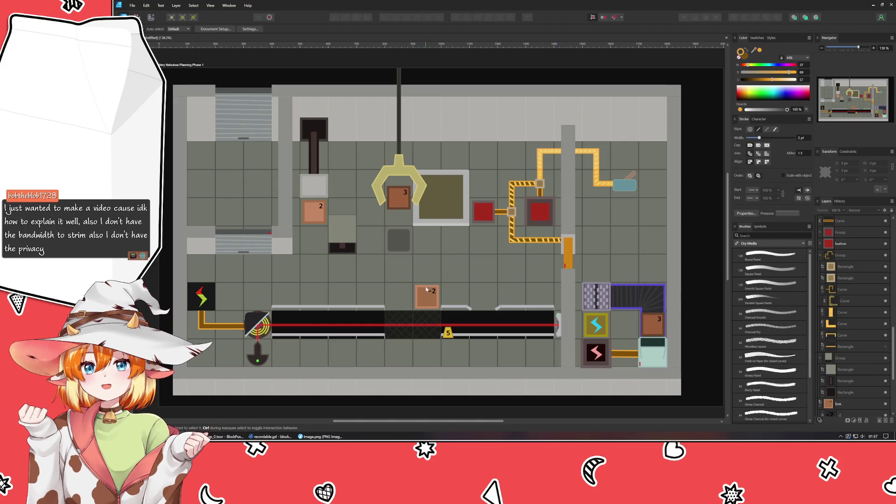
# Ctrl-drag a copy of the box marked 2 onto the upper-left floor tile.
pyautogui.click(317, 220)
pyautogui.moveTo(317, 220)
pyautogui.keyDown('ctrl'); pyautogui.mouseDown()
pyautogui.moveTo(208, 193)
pyautogui.moveTo(486, 245)
pyautogui.mouseUp(); pyautogui.keyUp('ctrl')
pyautogui.scroll(8, 207, 193)
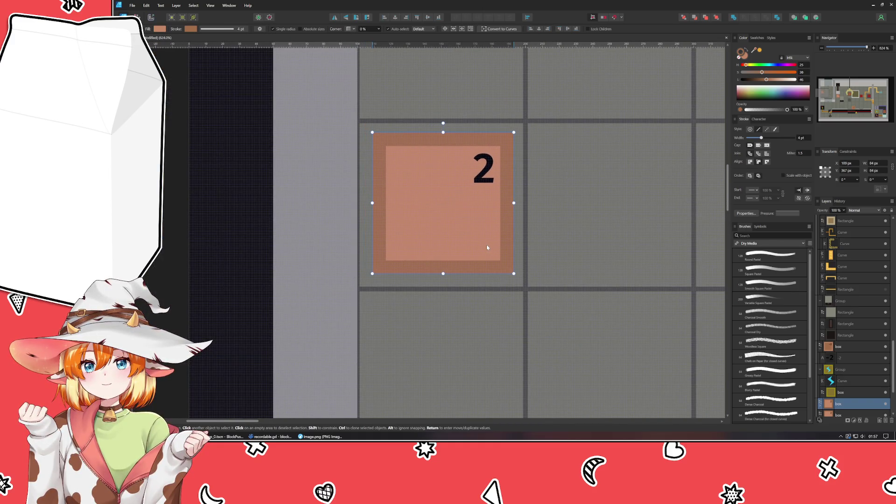
# Delete the '2' from the copied box and draw a triangle inside it.
pyautogui.moveTo(487, 245); pyautogui.dragTo(485, 245)
pyautogui.click(482, 169)
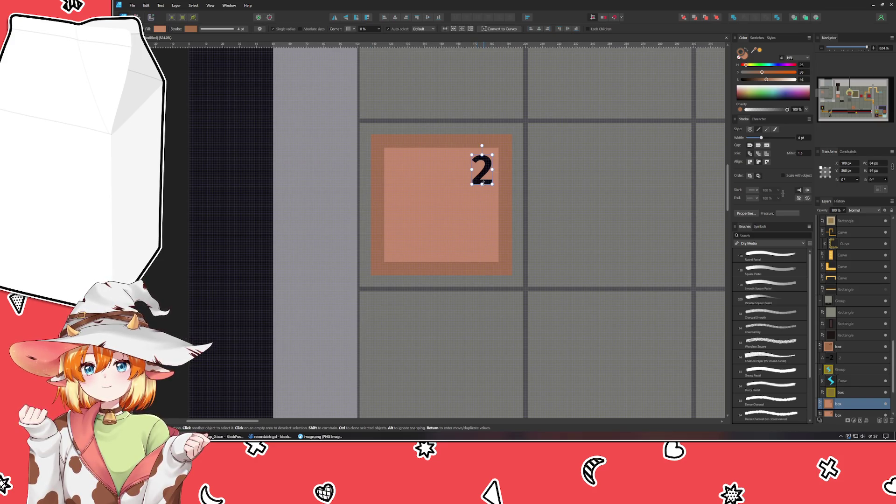
pyautogui.press('Delete')
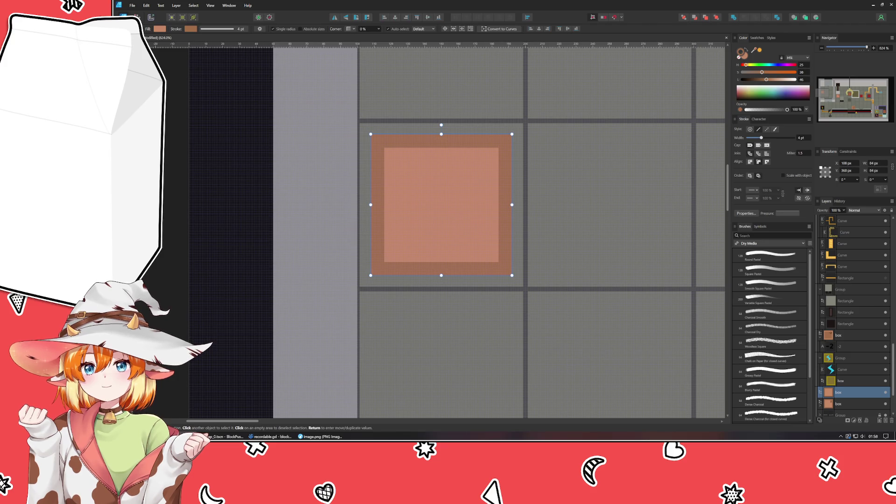
pyautogui.press('m')
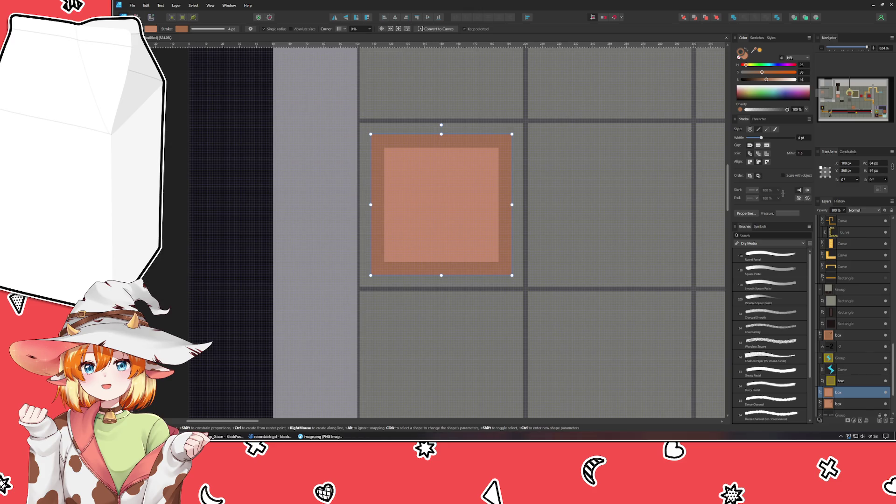
pyautogui.moveTo(413, 178)
pyautogui.mouseDown()
pyautogui.moveTo(444, 264)
pyautogui.moveTo(486, 260)
pyautogui.moveTo(478, 243)
pyautogui.mouseUp()
# Shrink the triangle and move it up and left on the box.
pyautogui.moveTo(413, 177); pyautogui.dragTo(411, 184)
pyautogui.press('v')
pyautogui.moveTo(479, 243)
pyautogui.mouseDown()
pyautogui.moveTo(471, 233)
pyautogui.moveTo(484, 240)
pyautogui.mouseUp()
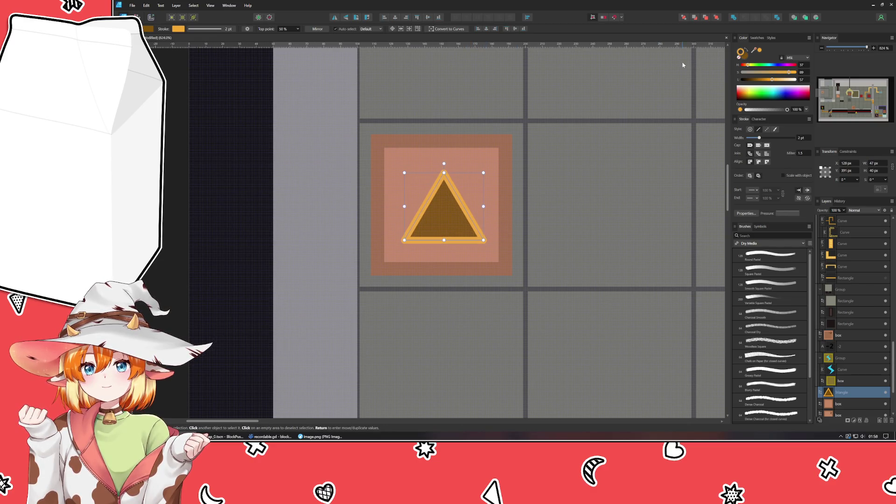
# Give the triangle a bright yellow fill and a near-black outline.
pyautogui.click(751, 65)
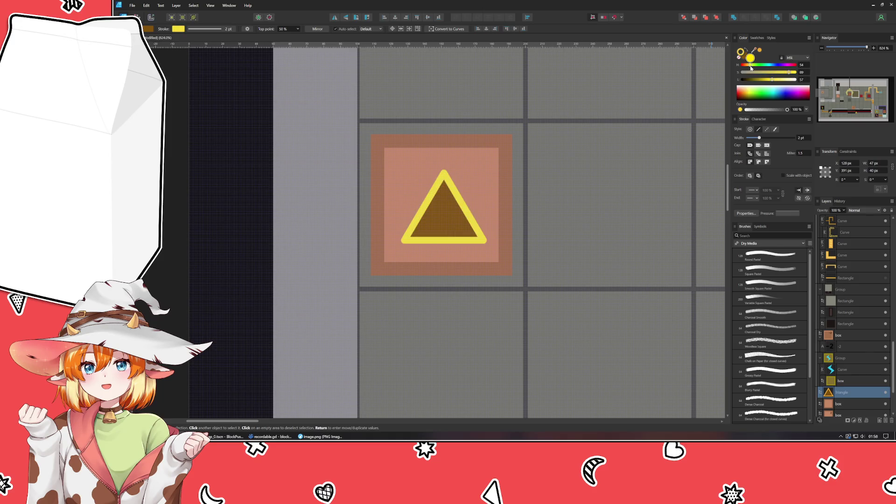
pyautogui.click(743, 53)
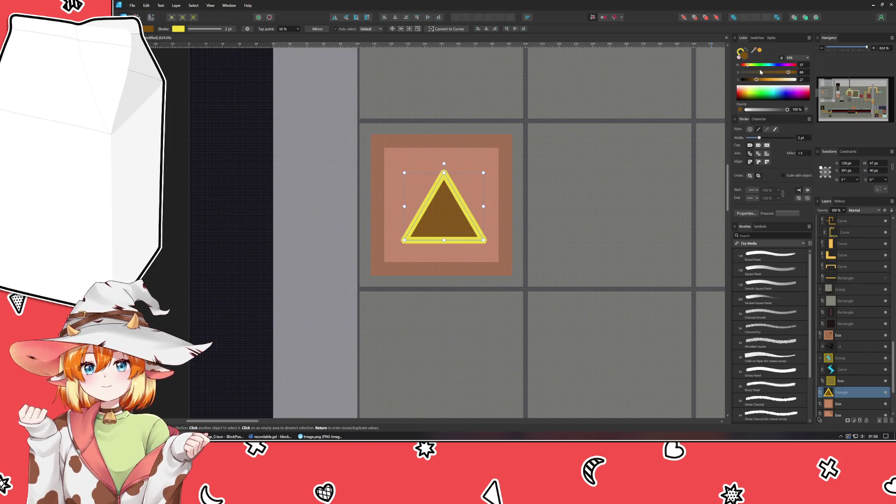
pyautogui.click(750, 64)
pyautogui.moveTo(773, 80); pyautogui.dragTo(749, 81)
pyautogui.click(747, 51)
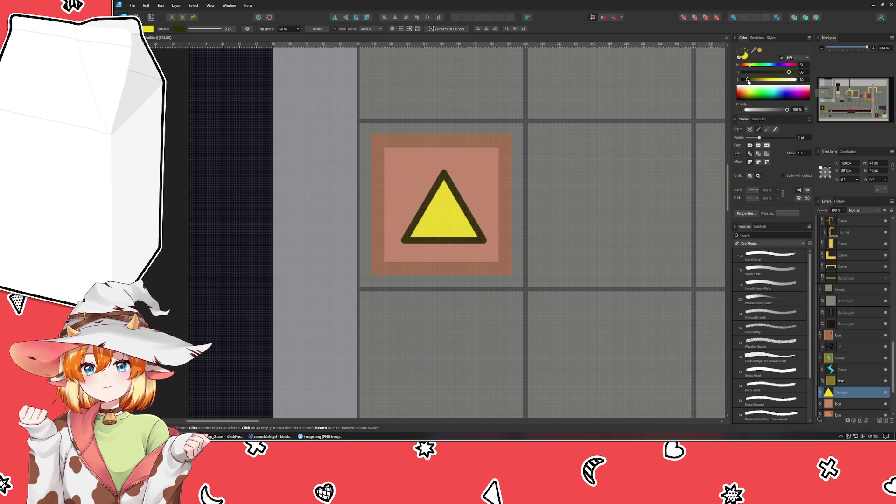
# Make the triangle taller and wider, and centre it on the box.
pyautogui.moveTo(444, 167); pyautogui.dragTo(444, 160)
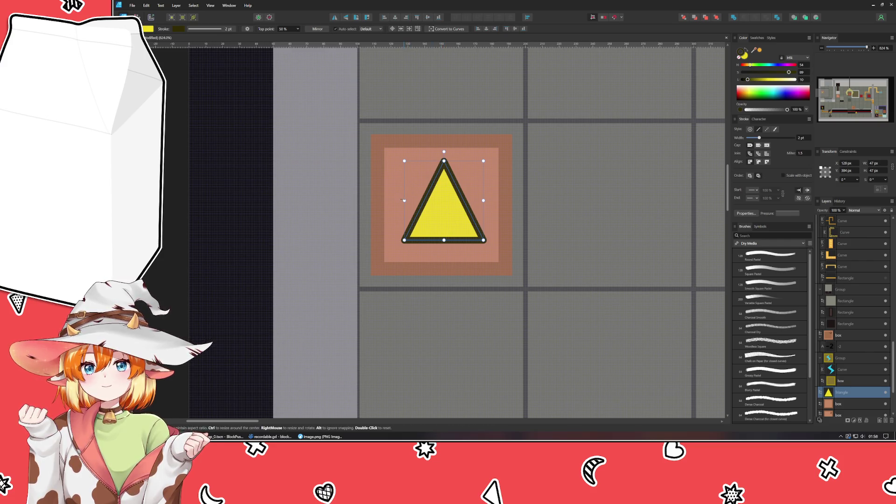
pyautogui.moveTo(404, 200); pyautogui.dragTo(397, 200)
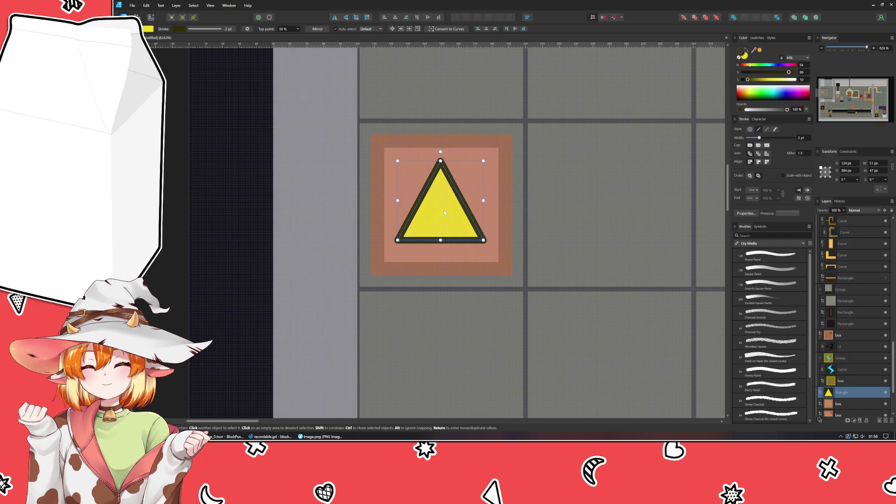
pyautogui.moveTo(444, 211); pyautogui.dragTo(446, 214)
pyautogui.press('m')
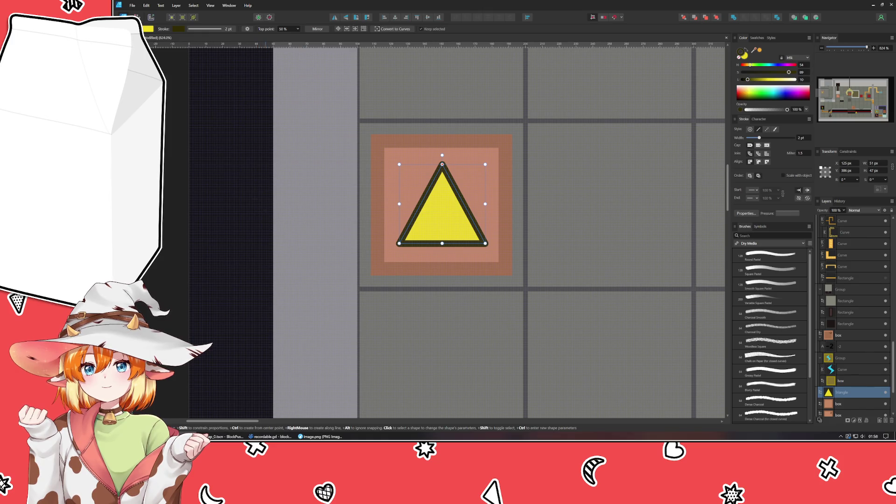
pyautogui.scroll(5, 396, 228)
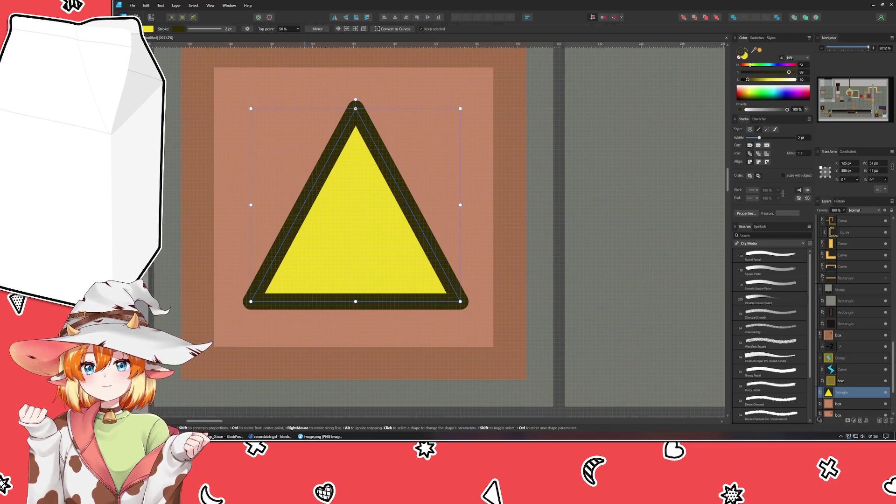
# Draw a solid dark circle in the triangle's middle, using the outline's dark colour.
pyautogui.moveTo(329, 220); pyautogui.dragTo(366, 260)
pyautogui.moveTo(754, 50)
pyautogui.mouseDown()
pyautogui.moveTo(392, 169)
pyautogui.moveTo(394, 161)
pyautogui.moveTo(394, 169)
pyautogui.mouseUp()
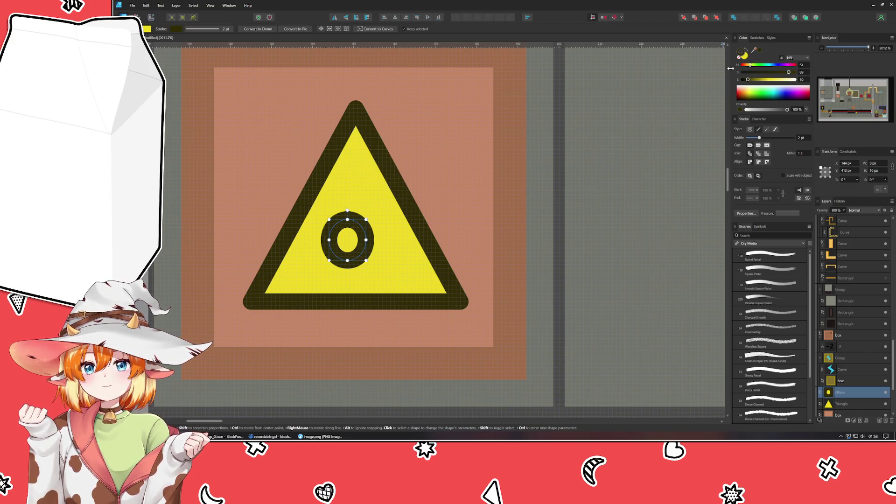
pyautogui.click(739, 58)
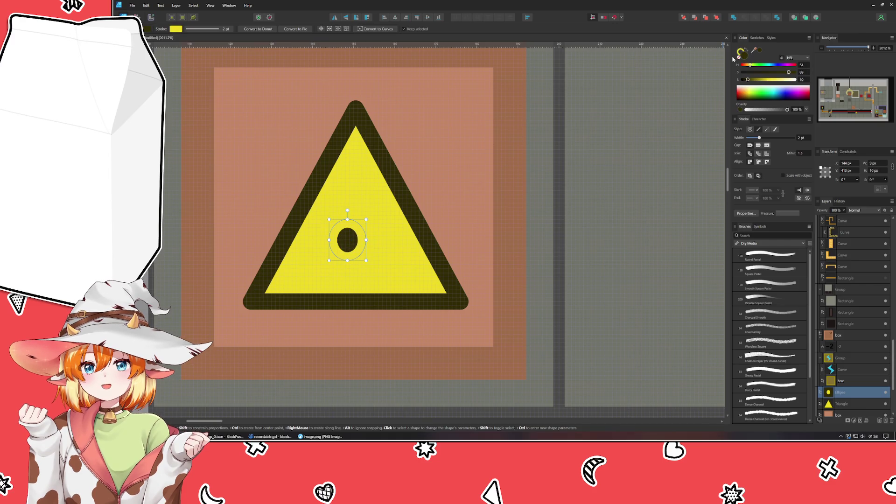
pyautogui.moveTo(330, 240)
pyautogui.mouseDown()
pyautogui.moveTo(317, 239)
pyautogui.moveTo(342, 211)
pyautogui.mouseUp()
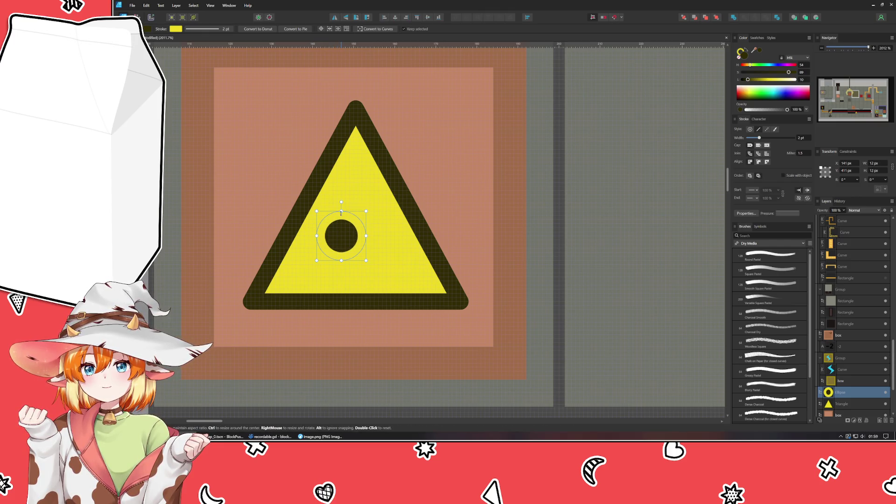
# Draw a zigzag spike path from the dot out to the right.
pyautogui.press('v')
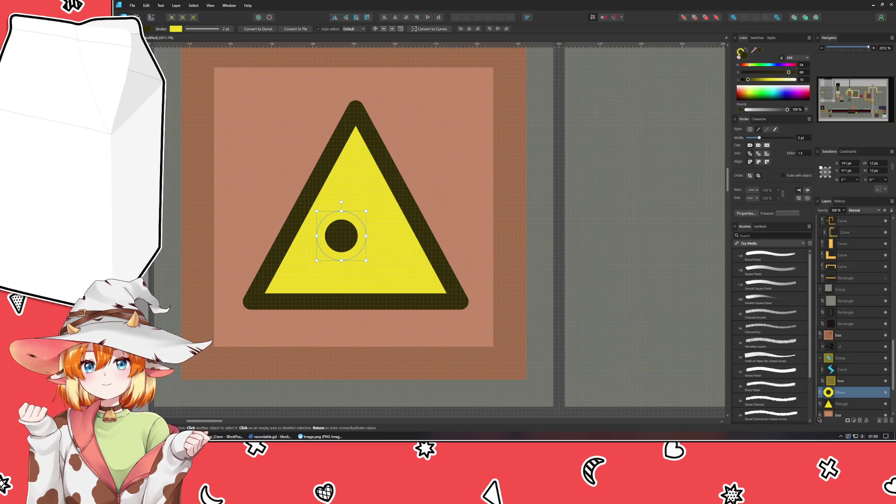
pyautogui.press('p')
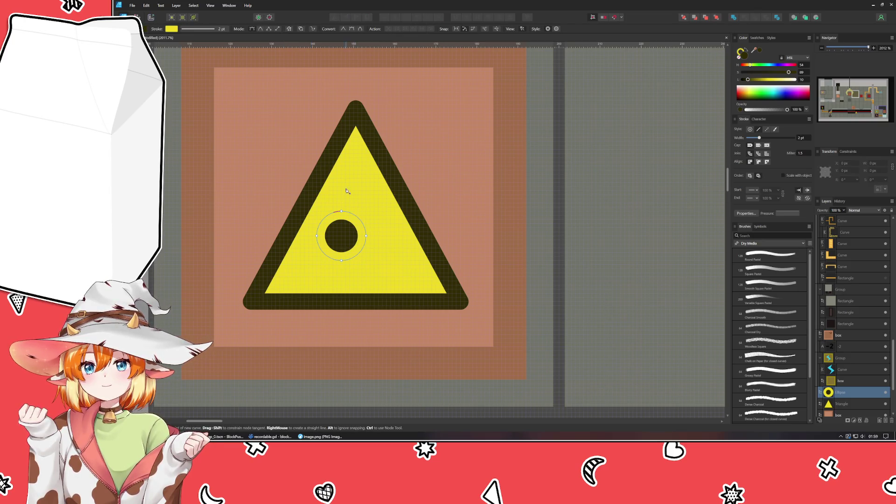
pyautogui.click(386, 199)
pyautogui.moveTo(346, 224); pyautogui.dragTo(387, 219)
pyautogui.click(350, 240)
pyautogui.click(403, 240)
pyautogui.click(366, 265)
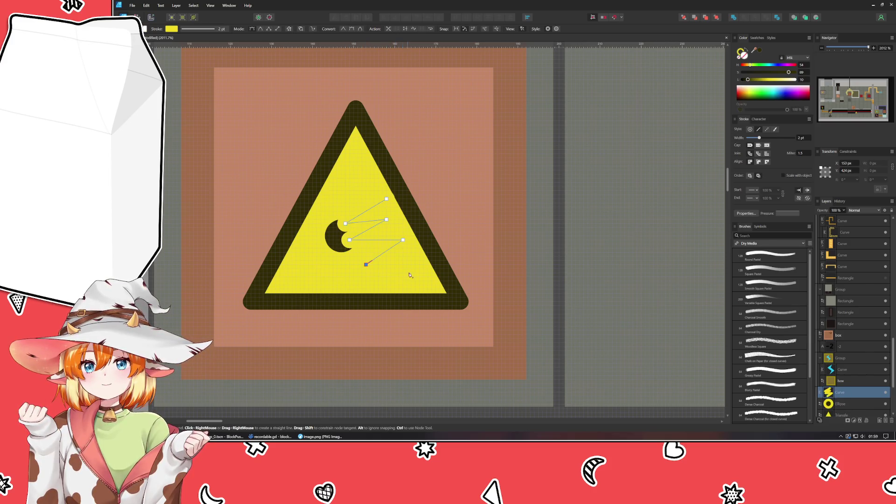
pyautogui.hotkey('ctrl', 'z')
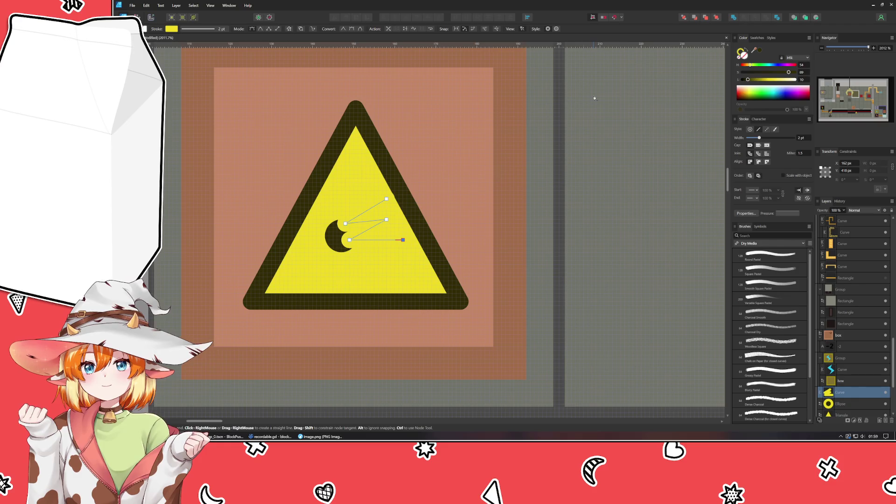
# Give the spike path a dark 0.5 pt stroke.
pyautogui.moveTo(759, 140); pyautogui.dragTo(753, 144)
pyautogui.click(760, 50)
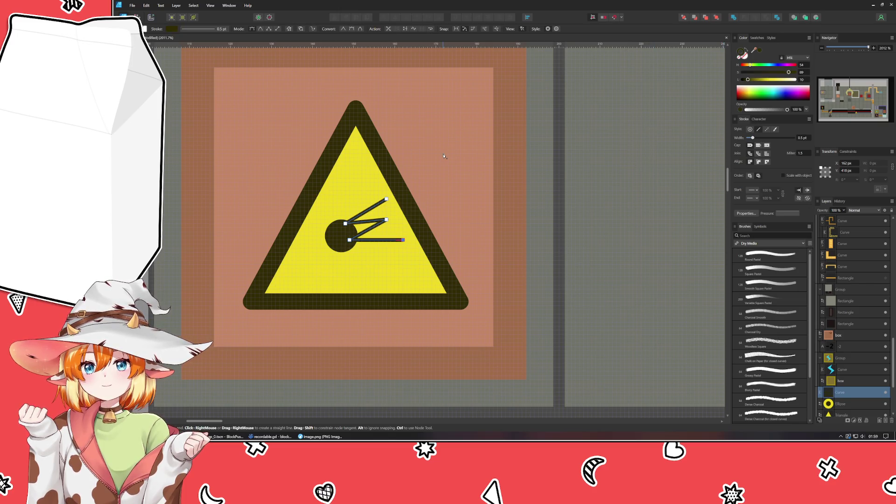
pyautogui.click(746, 57)
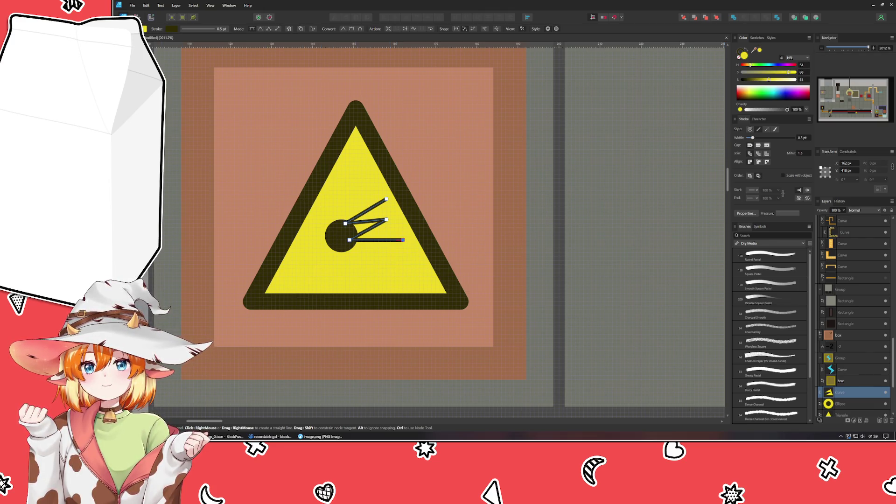
# Move the left spike node into the dot and raise the lower right tip.
pyautogui.press('a')
pyautogui.moveTo(346, 223); pyautogui.dragTo(337, 231)
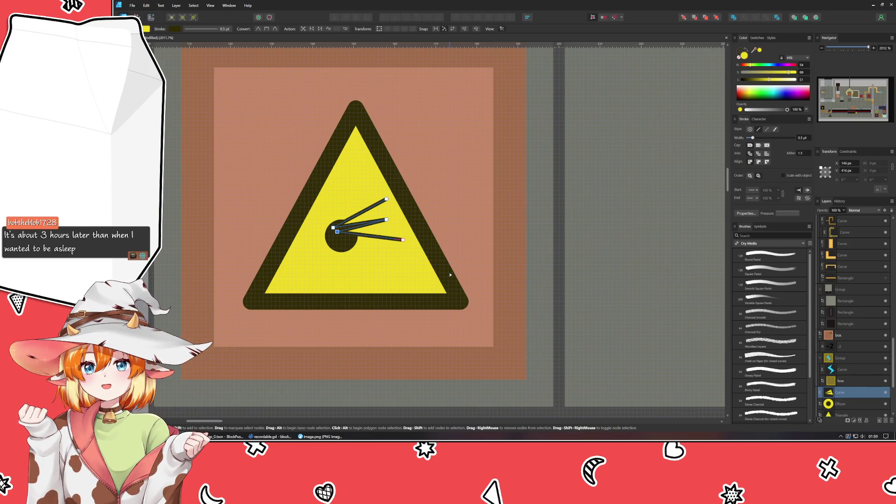
pyautogui.moveTo(404, 239); pyautogui.dragTo(398, 228)
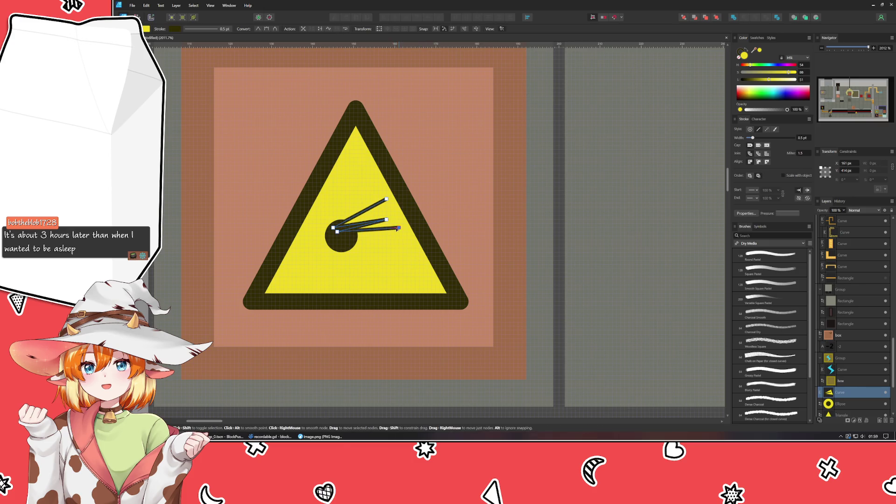
# Add more zigzag spikes to the right and down-right, then finish and deselect the path.
pyautogui.press('p')
pyautogui.click(342, 240)
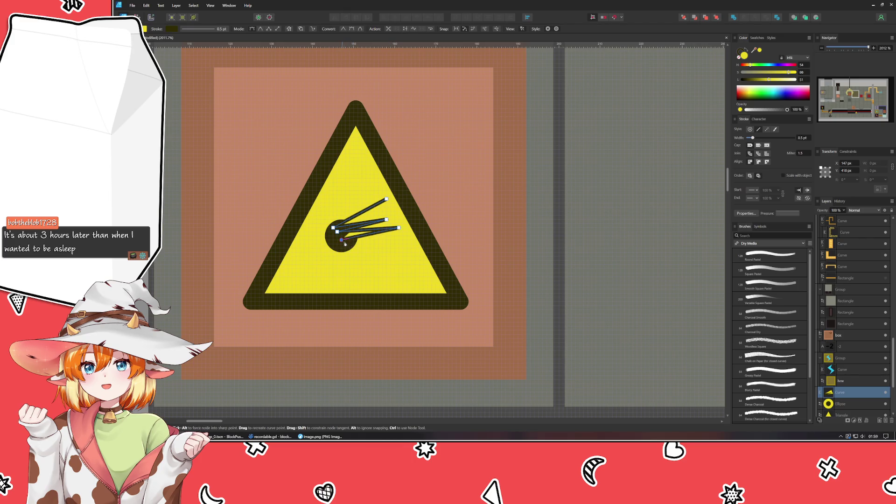
pyautogui.click(398, 240)
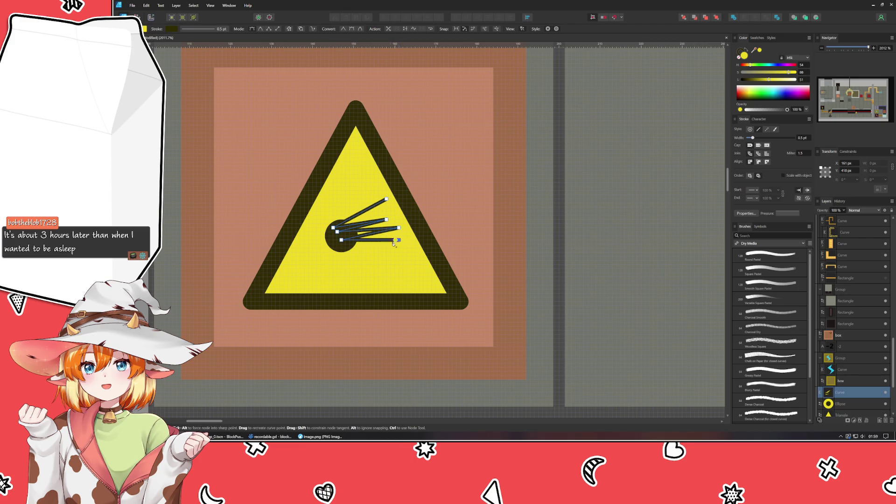
pyautogui.click(341, 248)
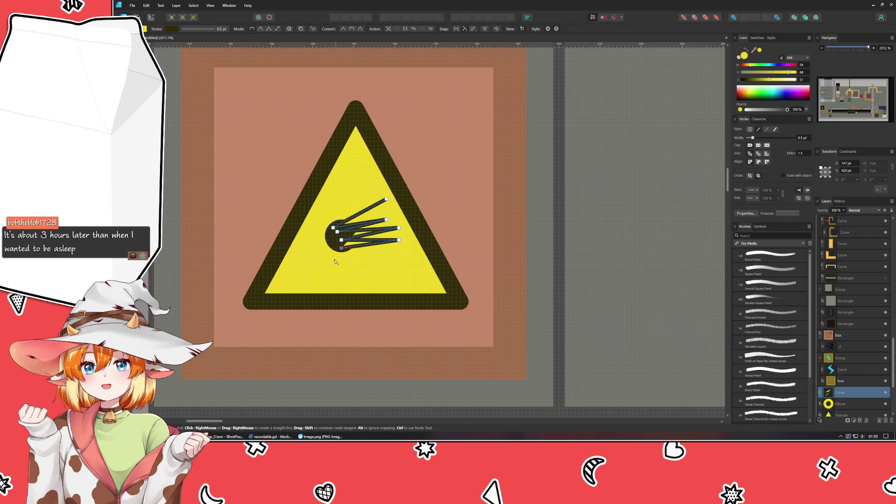
pyautogui.click(378, 260)
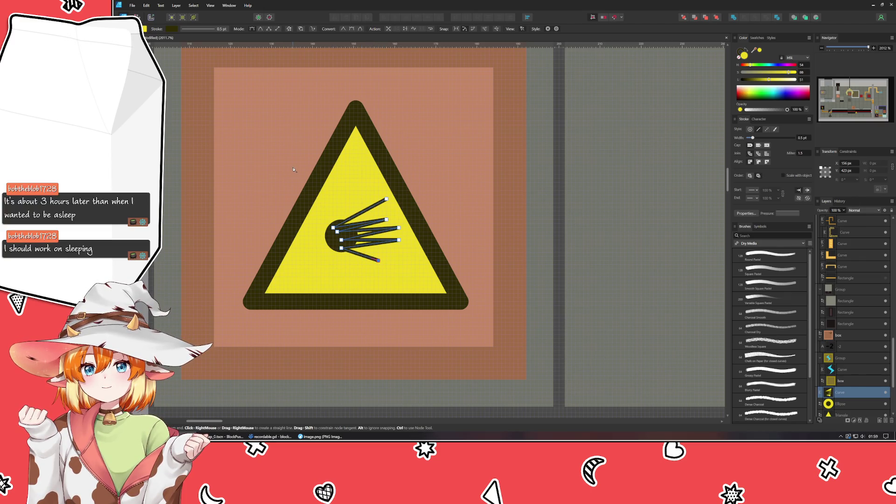
pyautogui.press('Escape')
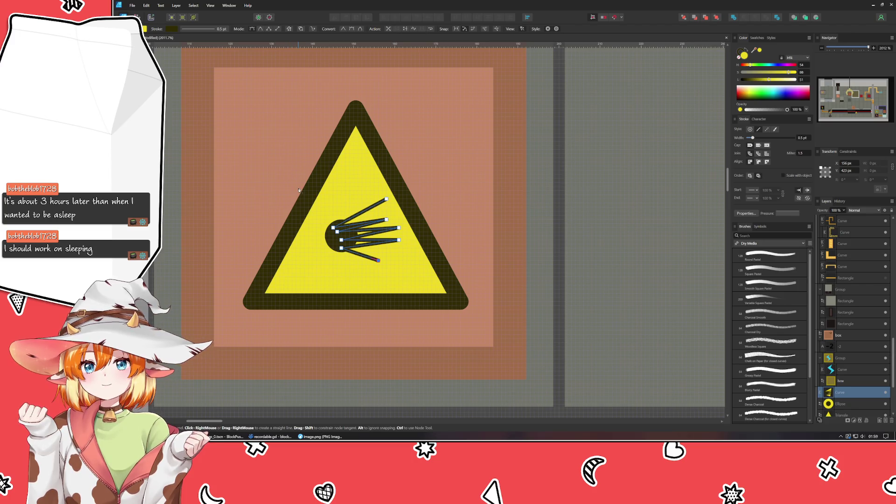
pyautogui.press('Escape')
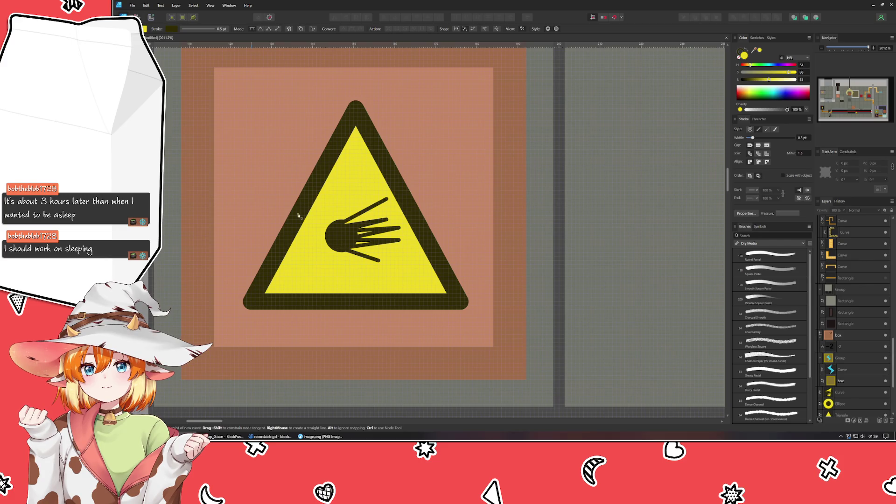
# Draw a new spike path reaching left and down from the dot, adjusting its nodes.
pyautogui.click(308, 248)
pyautogui.click(334, 236)
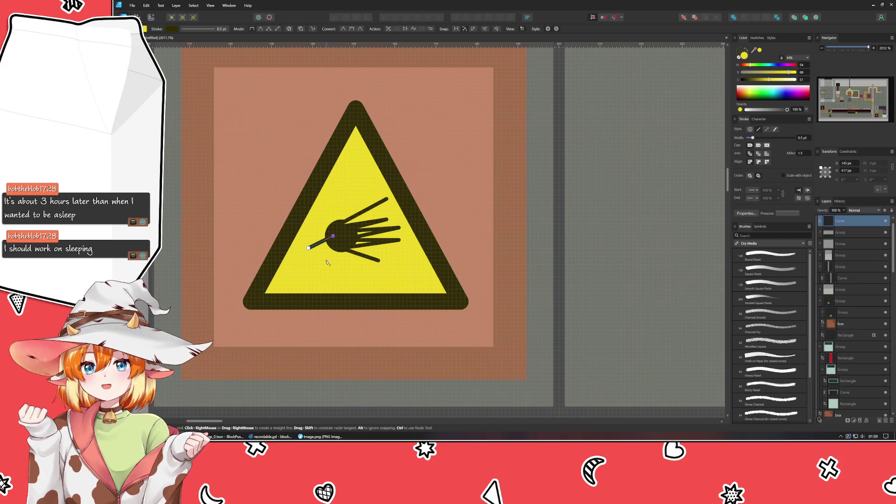
pyautogui.click(321, 260)
pyautogui.click(337, 249)
pyautogui.press('a')
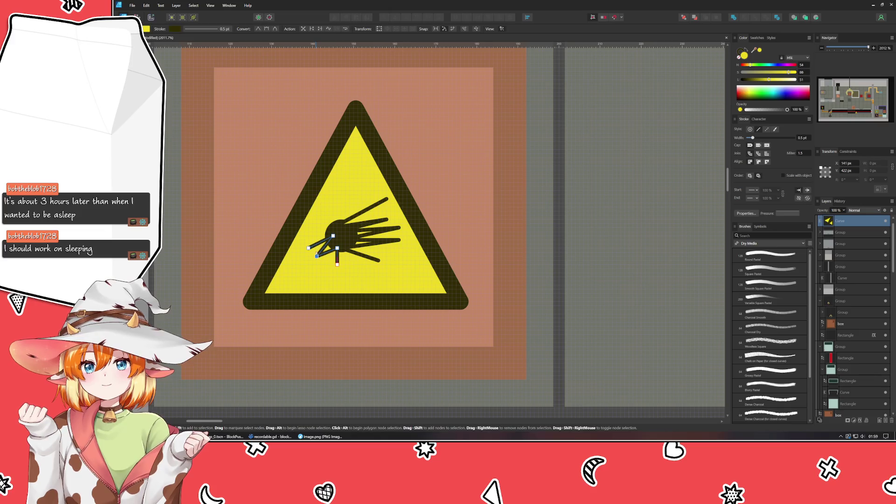
pyautogui.moveTo(308, 248)
pyautogui.mouseDown()
pyautogui.moveTo(296, 248)
pyautogui.moveTo(338, 232)
pyautogui.moveTo(341, 240)
pyautogui.moveTo(326, 249)
pyautogui.mouseUp()
pyautogui.click(337, 248)
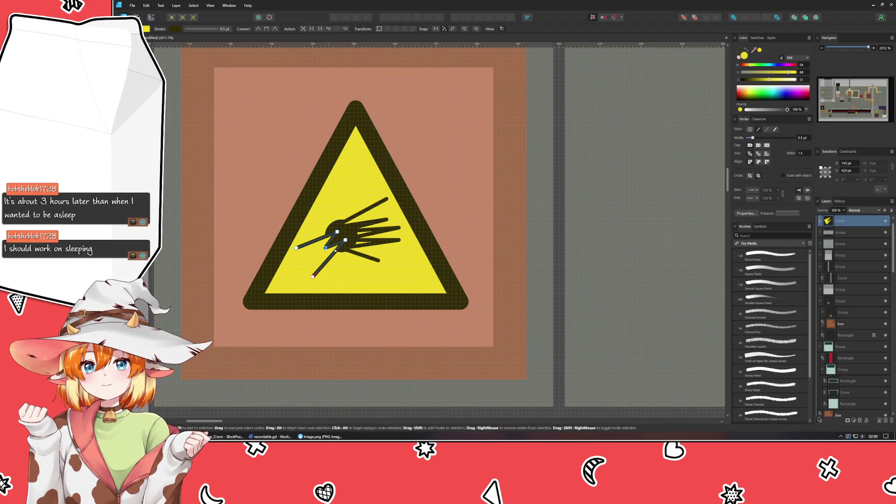
# Nudge a node on the first spike path, then view the sign among the tiles.
pyautogui.click(349, 232)
pyautogui.moveTo(388, 219); pyautogui.dragTo(399, 243)
pyautogui.click(534, 233)
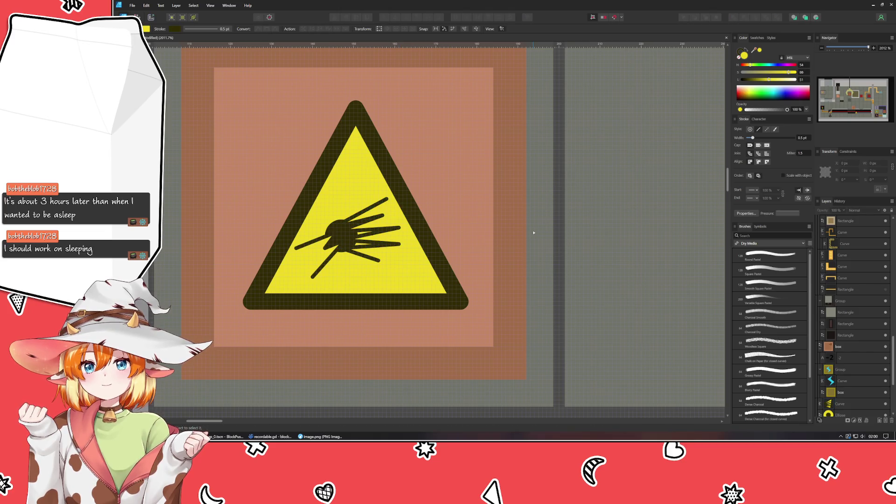
pyautogui.scroll(-8, 534, 232)
pyautogui.scroll(3, 510, 239)
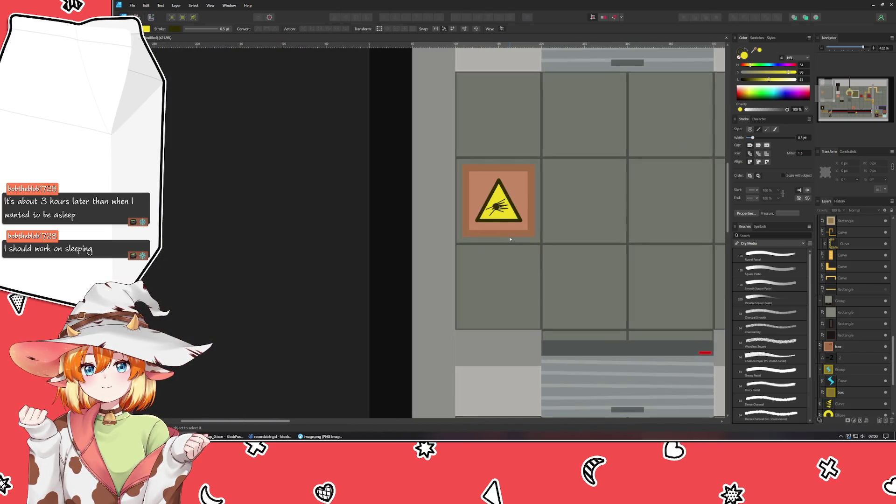
pyautogui.moveTo(510, 239); pyautogui.dragTo(441, 261)
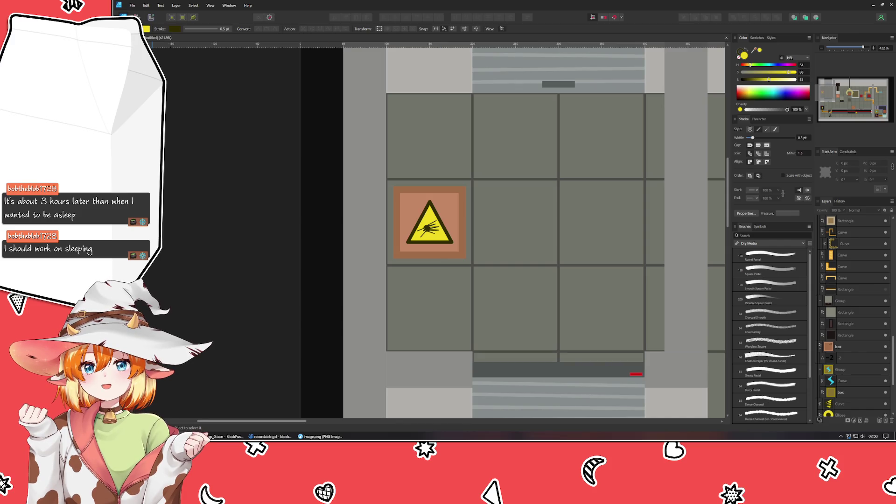
pyautogui.moveTo(117, 44); pyautogui.dragTo(895, 47)
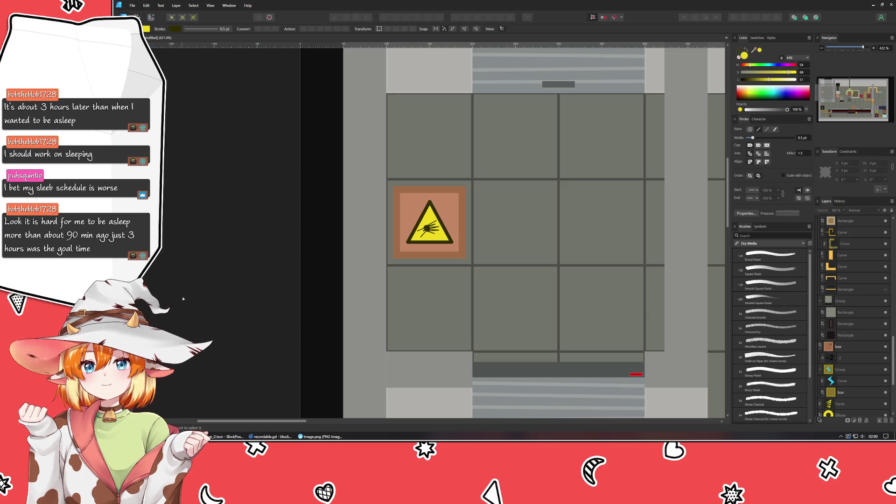
pyautogui.scroll(10, 435, 236)
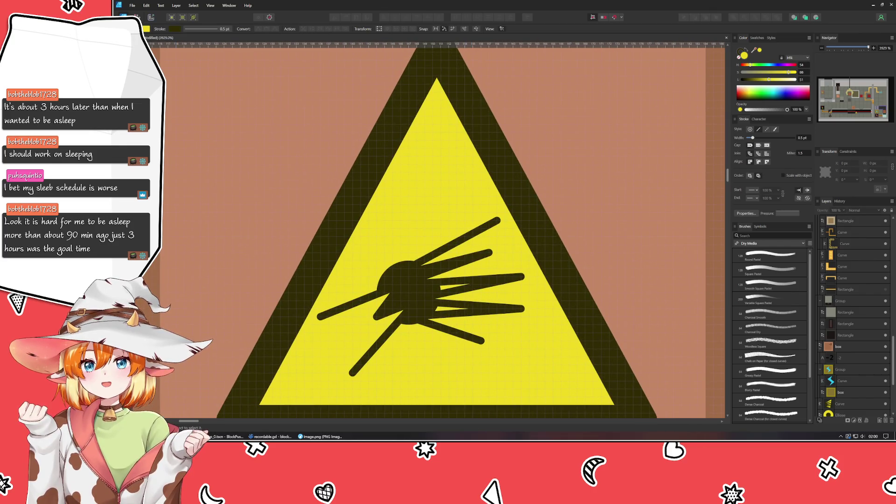
# Draw an upward spike from the dot and select the yellow warning triangle.
pyautogui.press('p')
pyautogui.click(361, 260)
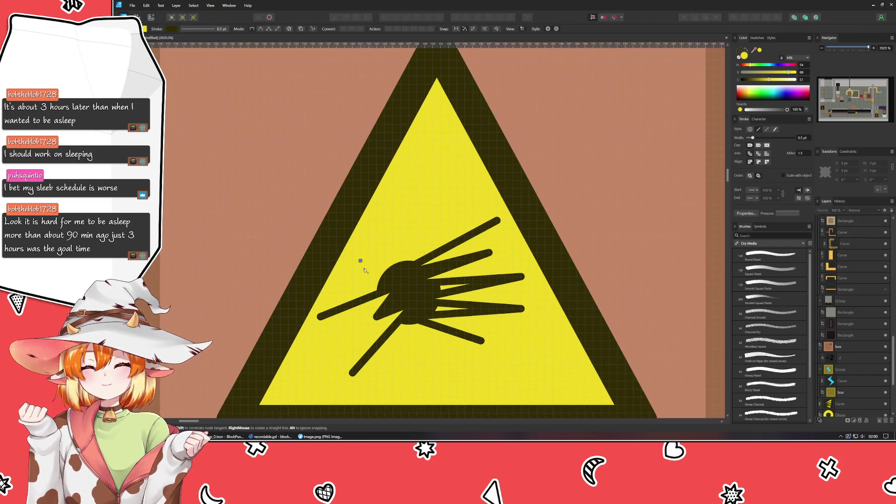
pyautogui.click(401, 285)
pyautogui.click(409, 228)
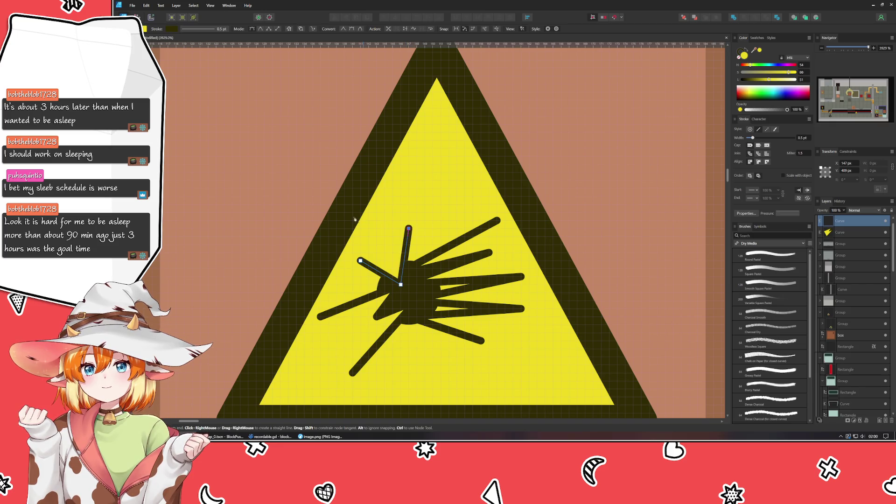
pyautogui.press('a')
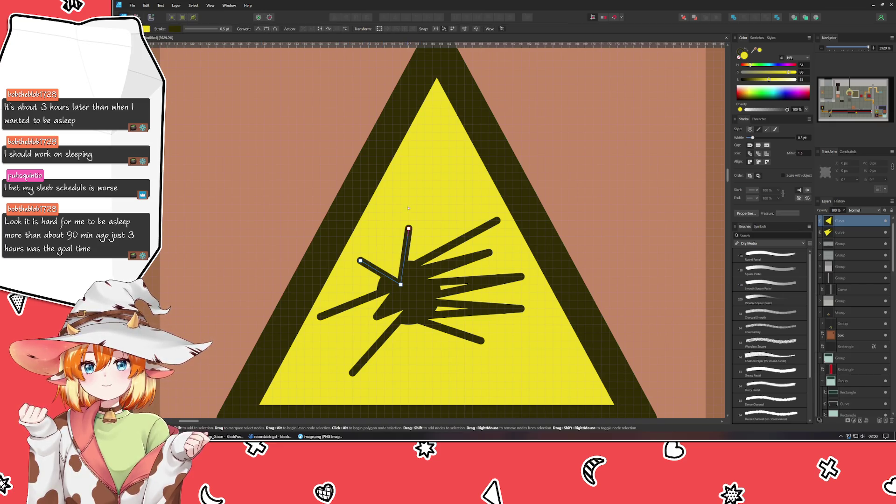
pyautogui.press('v')
pyautogui.click(423, 215)
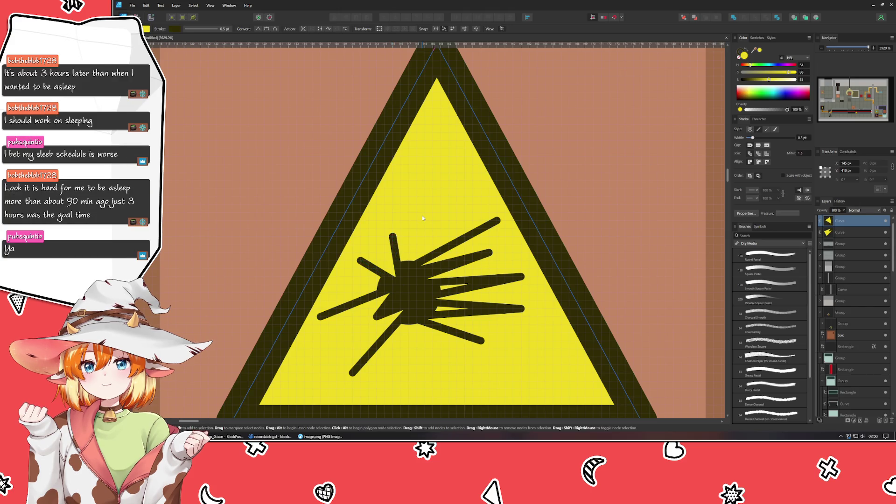
pyautogui.scroll(-5, 422, 215)
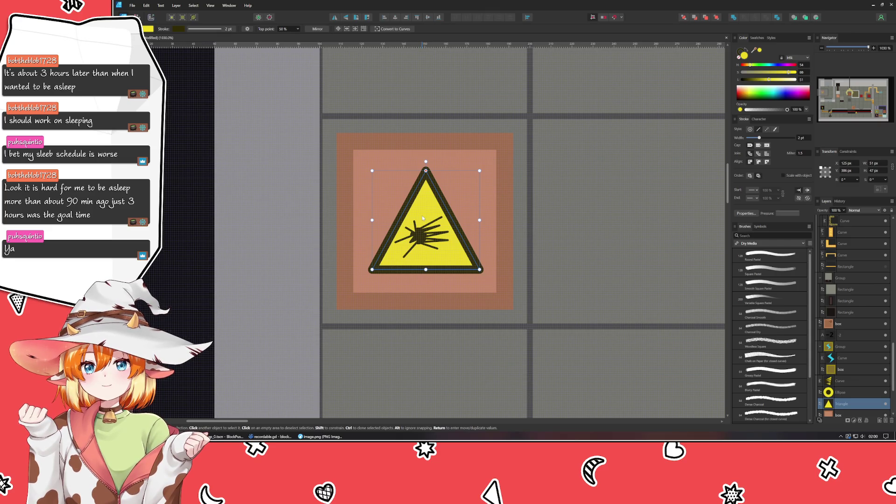
# Pan across the floor tiles to the warning-triangle box and select its triangle.
pyautogui.click(564, 271)
pyautogui.scroll(-2, 563, 271)
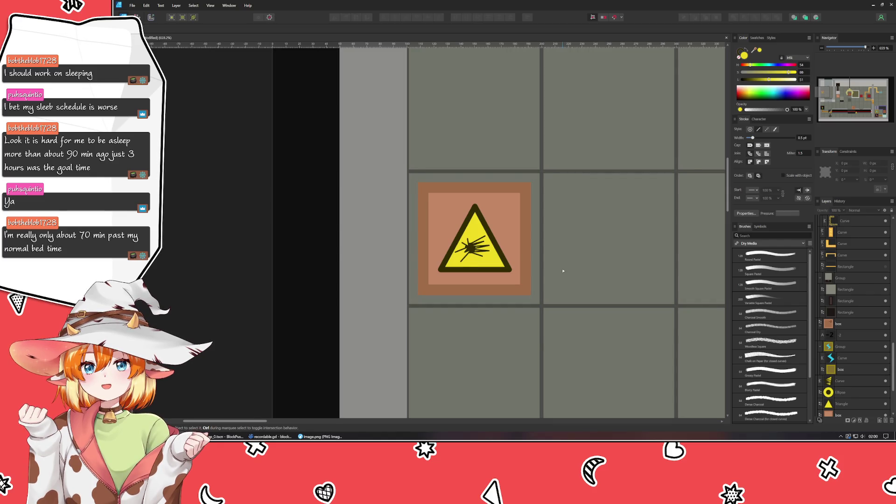
pyautogui.moveTo(563, 270); pyautogui.dragTo(518, 255)
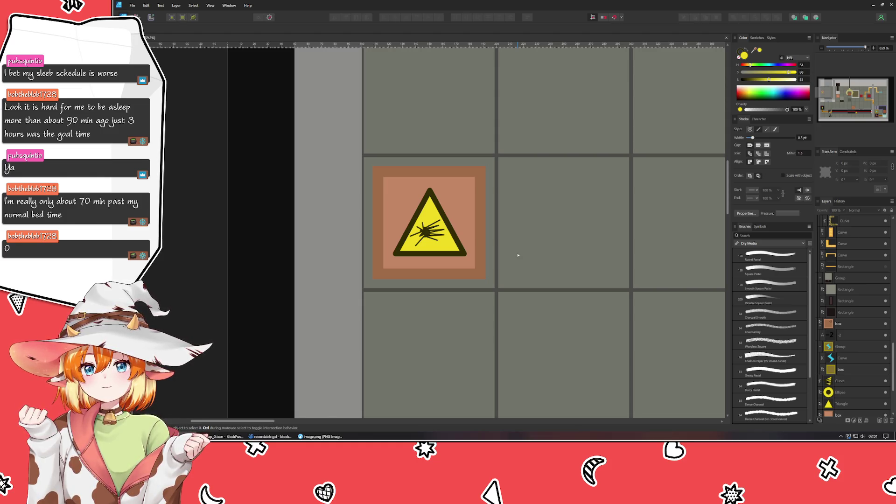
pyautogui.scroll(-1, 518, 255)
pyautogui.moveTo(516, 252); pyautogui.dragTo(421, 285)
pyautogui.click(357, 266)
pyautogui.scroll(6, 360, 261)
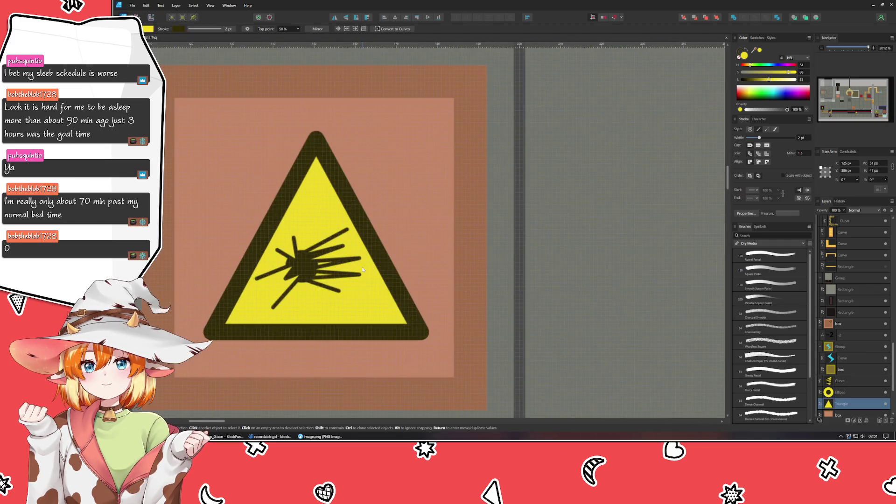
# Shrink the explosion lines slightly in height, then view the whole level layout.
pyautogui.doubleClick(341, 264)
pyautogui.press('v')
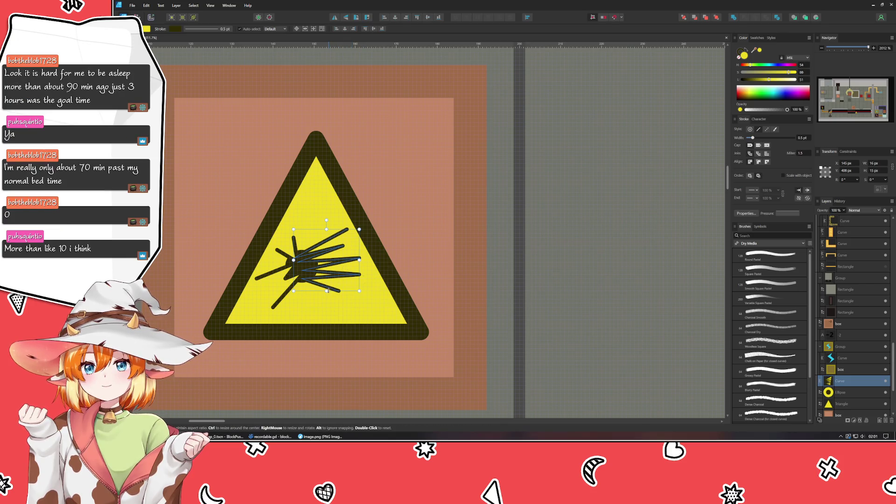
pyautogui.moveTo(328, 290); pyautogui.dragTo(329, 270)
pyautogui.click(560, 222)
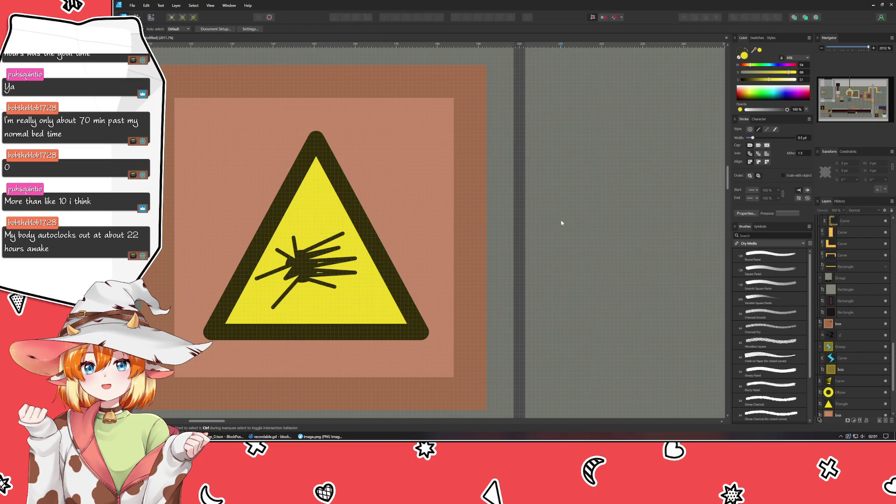
pyautogui.scroll(-10, 561, 222)
pyautogui.moveTo(560, 224); pyautogui.dragTo(435, 226)
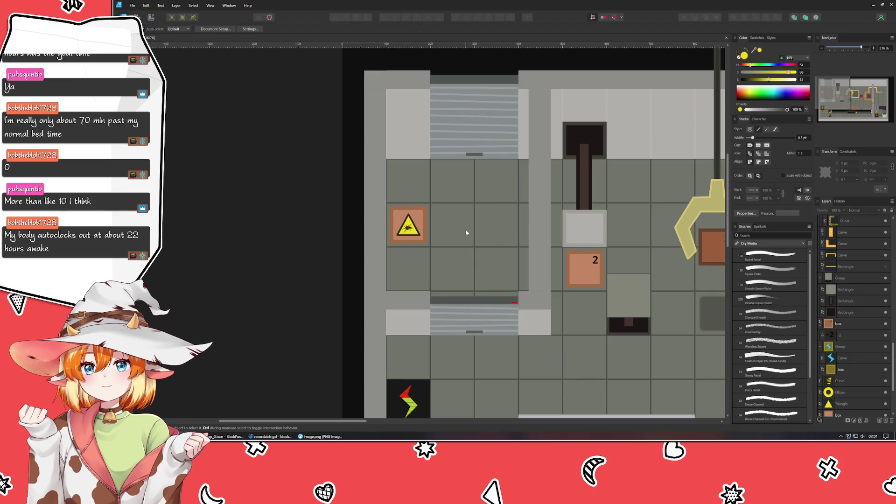
pyautogui.scroll(-3, 416, 256)
pyautogui.moveTo(417, 257); pyautogui.dragTo(305, 194)
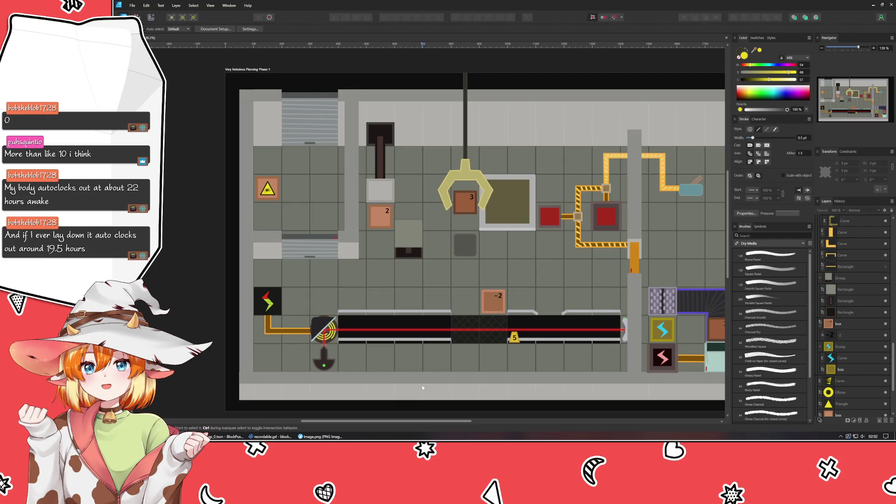
pyautogui.scroll(-2, 422, 387)
pyautogui.scroll(2, 349, 370)
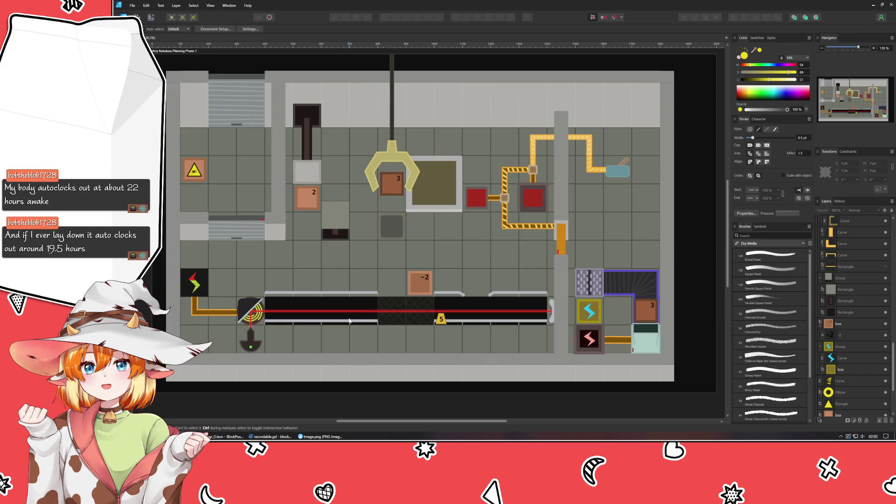
pyautogui.click(596, 311)
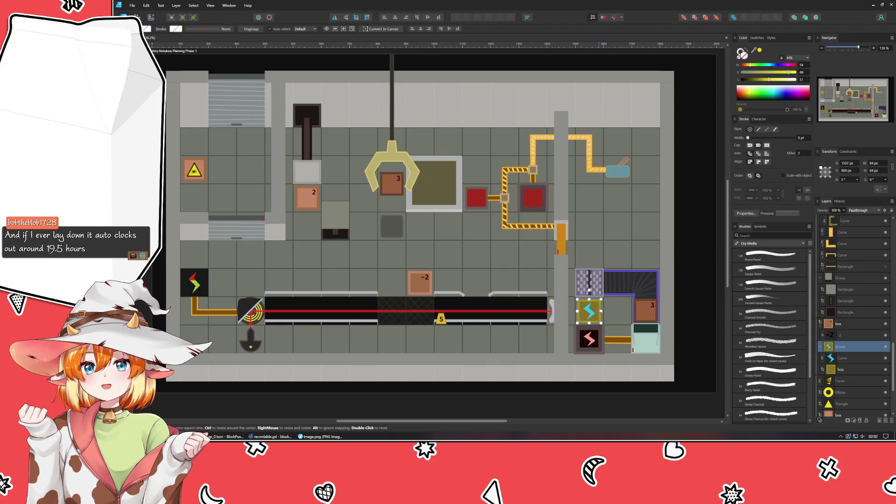
pyautogui.moveTo(594, 314)
pyautogui.mouseDown()
pyautogui.moveTo(391, 279)
pyautogui.moveTo(398, 313)
pyautogui.moveTo(421, 316)
pyautogui.mouseUp()
pyautogui.click(419, 289)
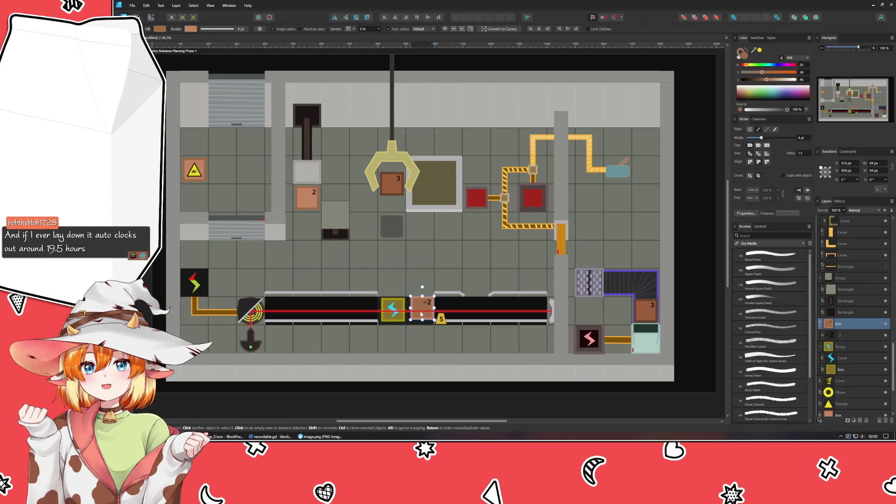
pyautogui.hotkey('ctrl', 'z')
pyautogui.click(396, 313)
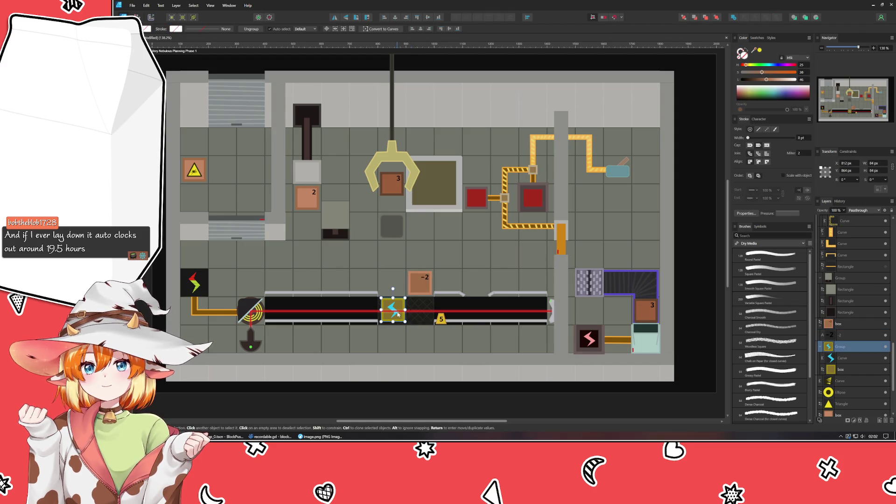
pyautogui.hotkey('ctrl', 'z')
pyautogui.click(415, 387)
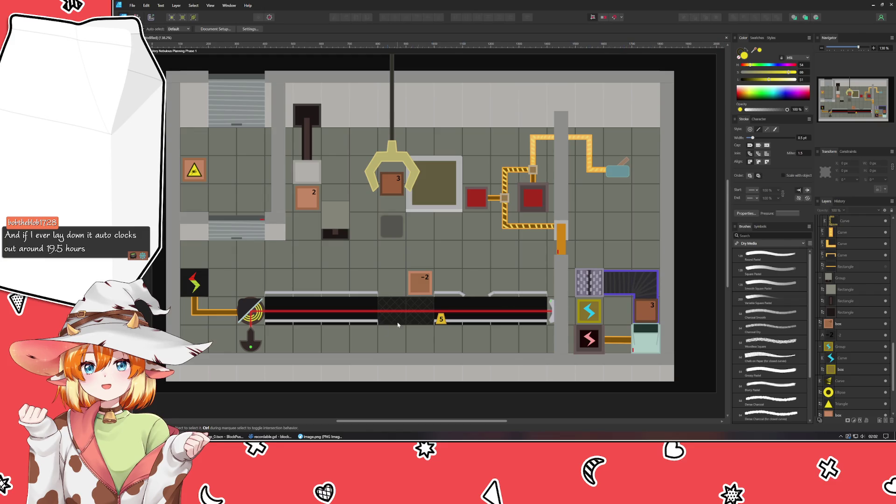
pyautogui.click(247, 308)
pyautogui.click(293, 402)
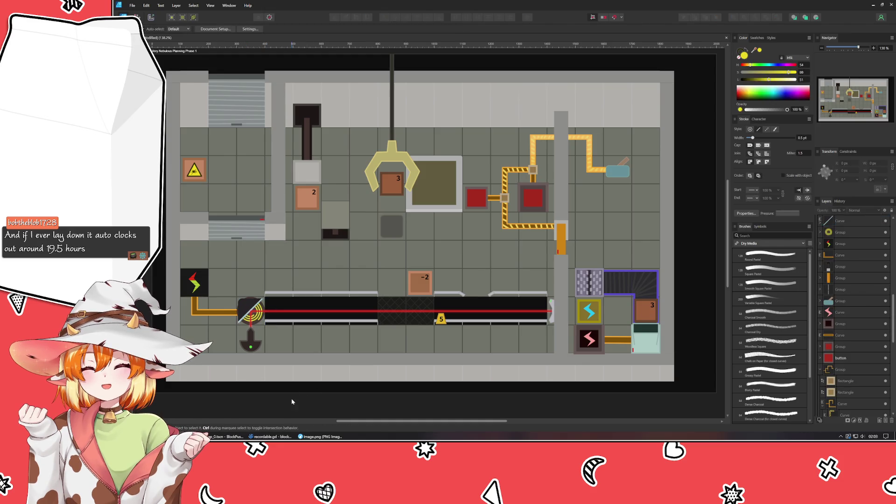
pyautogui.scroll(2, 335, 284)
pyautogui.scroll(-4, 335, 284)
pyautogui.scroll(3, 335, 284)
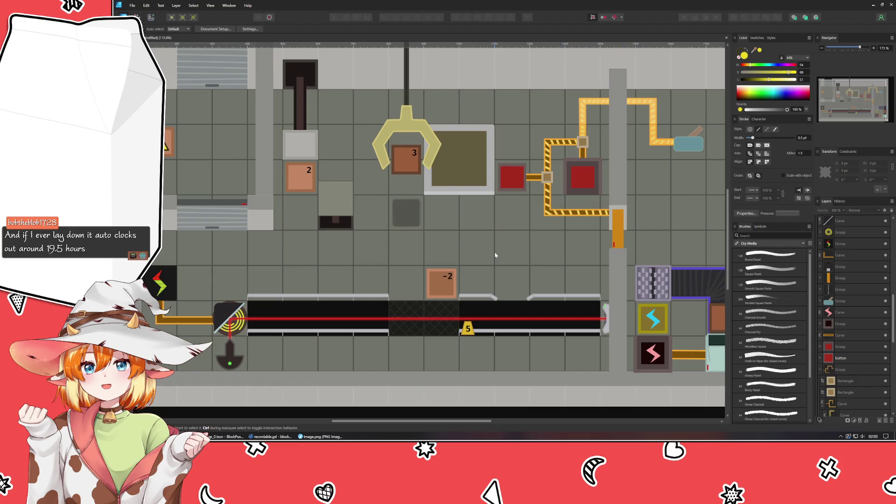
pyautogui.moveTo(496, 257); pyautogui.dragTo(275, 266)
pyautogui.scroll(-2, 275, 266)
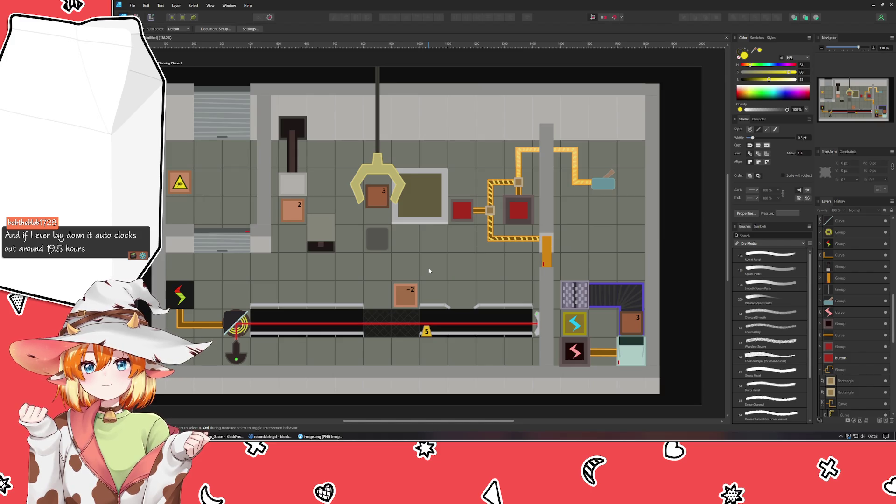
pyautogui.scroll(-1, 439, 266)
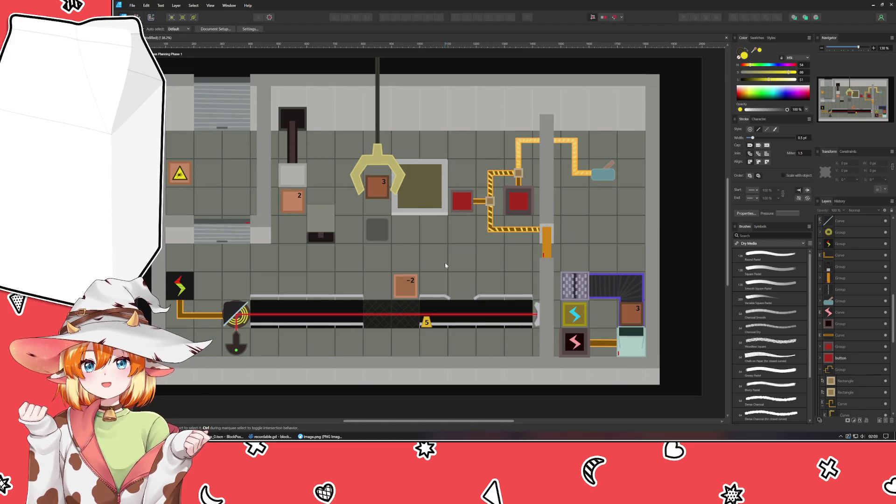
pyautogui.scroll(-2, 446, 265)
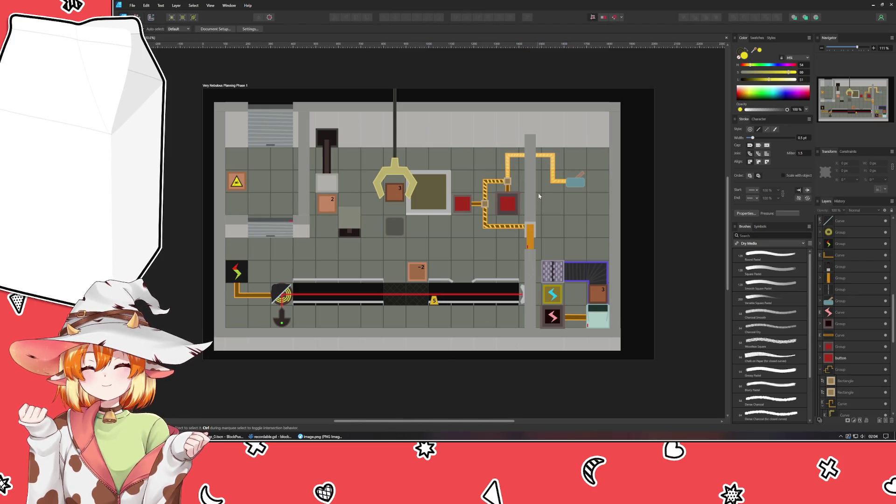
pyautogui.click(550, 166)
# Select the upper yellow wire section and move it up about 100 px.
pyautogui.click(580, 185)
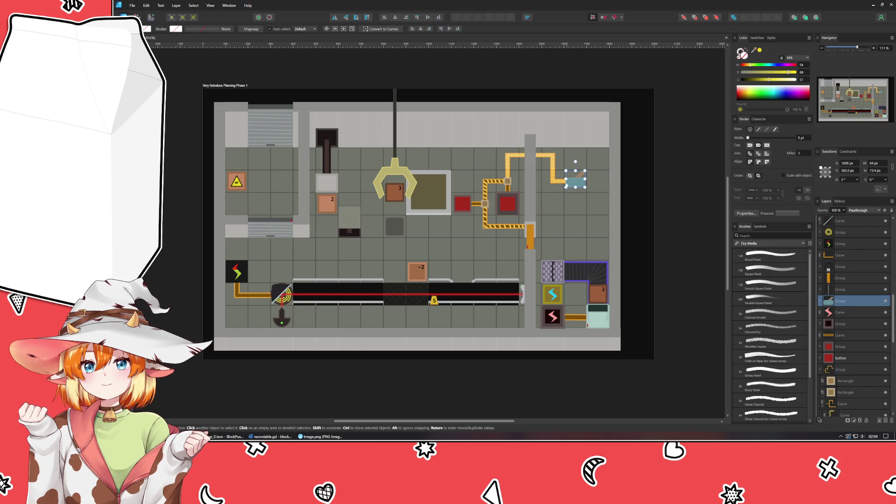
pyautogui.keyDown('shift'); pyautogui.click(560, 183); pyautogui.keyUp('shift')
pyautogui.click(553, 159)
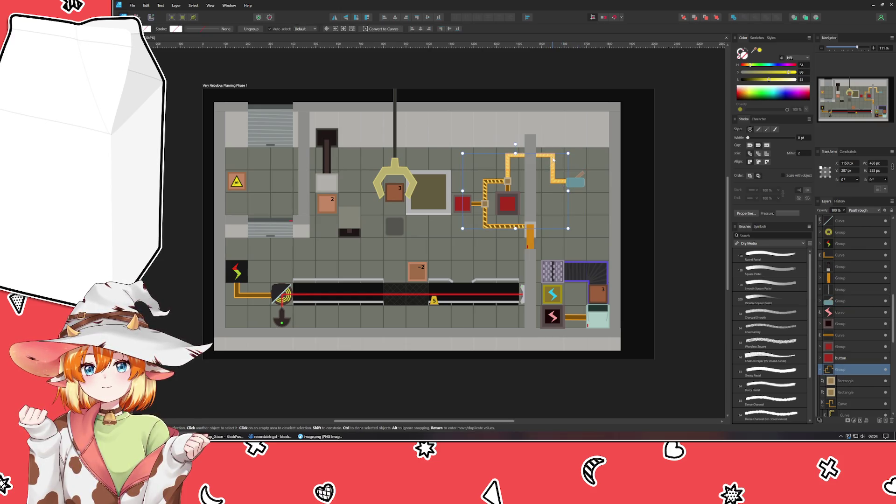
pyautogui.scroll(-3, 856, 374)
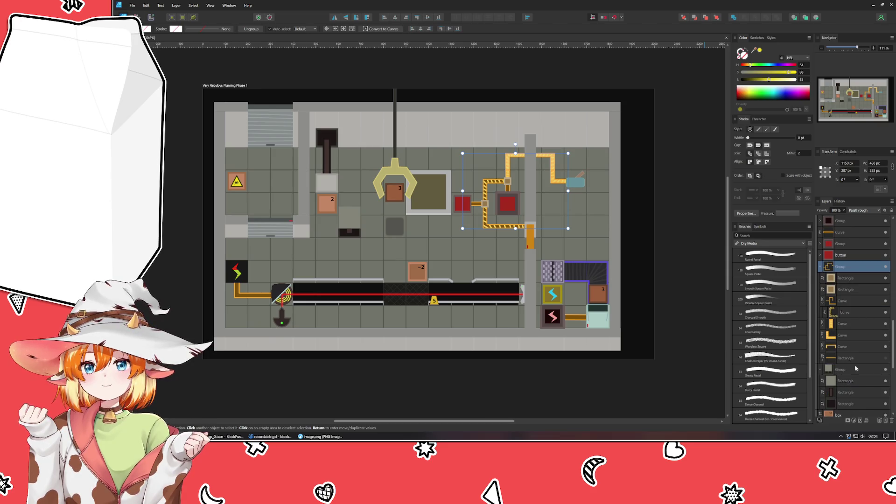
pyautogui.click(847, 335)
pyautogui.keyDown('shift'); pyautogui.click(848, 358); pyautogui.keyUp('shift')
pyautogui.hotkey('shift', 'Up')
pyautogui.hotkey('shift', 'Up')
pyautogui.hotkey('shift', 'Up')
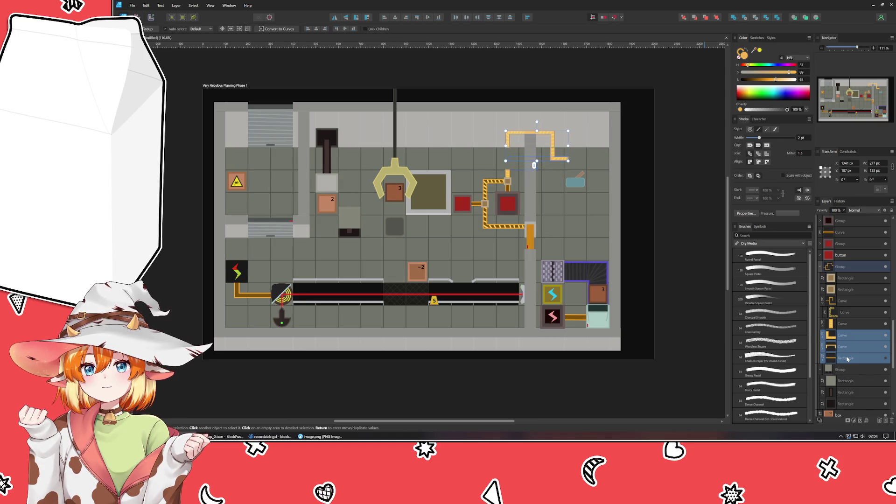
# Raise the teal end piece to match the moved wire.
pyautogui.moveTo(576, 183); pyautogui.dragTo(578, 174)
pyautogui.hotkey('shift', 'Up')
pyautogui.hotkey('shift', 'Up')
pyautogui.hotkey('shift', 'Up')
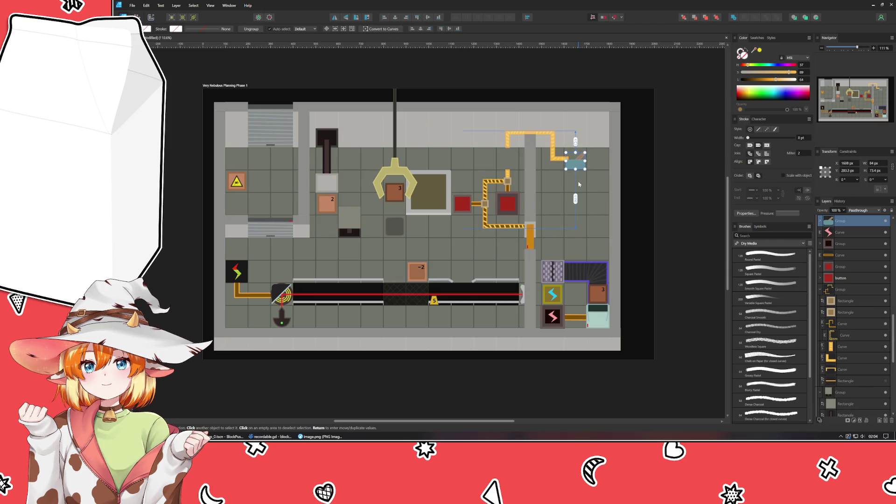
pyautogui.click(579, 185)
pyautogui.keyDown('ctrl'); pyautogui.scroll(5, 514, 178); pyautogui.keyUp('ctrl')
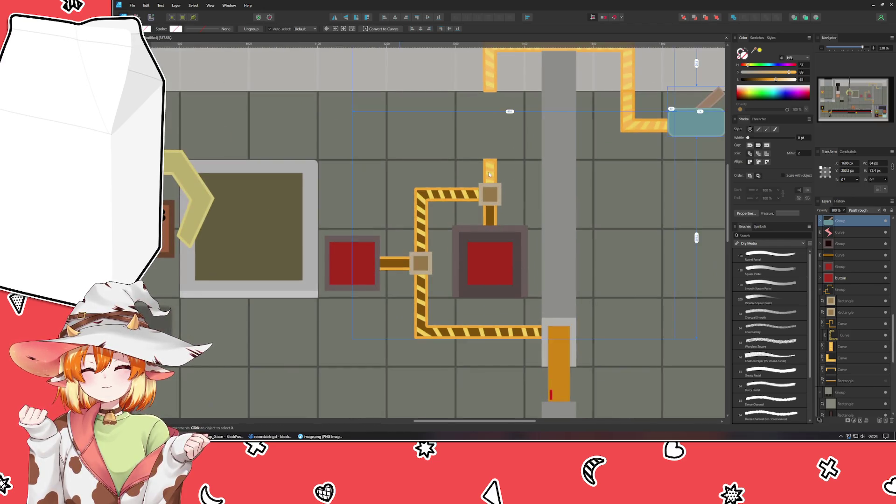
# Stretch the short yellow strip upward until it meets the raised wire.
pyautogui.click(491, 160)
pyautogui.click(491, 159)
pyautogui.moveTo(490, 160)
pyautogui.mouseDown()
pyautogui.moveTo(490, 83)
pyautogui.moveTo(488, 96)
pyautogui.mouseUp()
pyautogui.keyDown('ctrl'); pyautogui.scroll(3, 490, 87); pyautogui.keyUp('ctrl')
pyautogui.hotkey('ctrl', 'd')
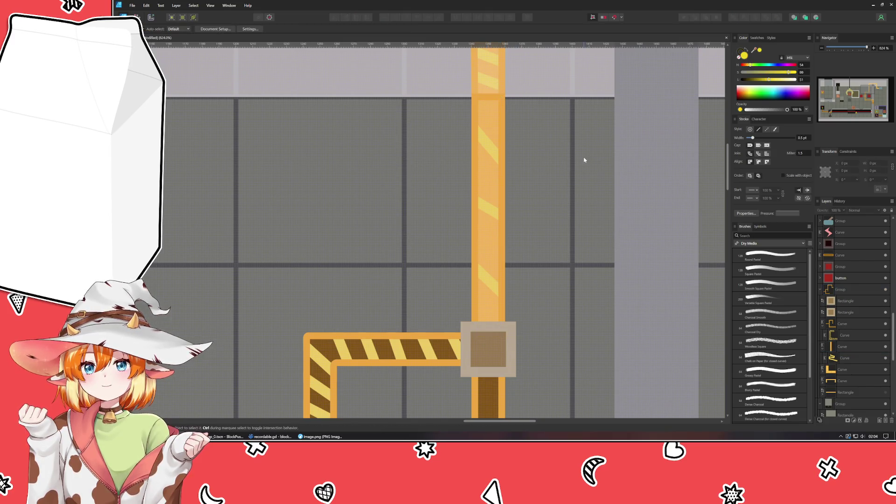
pyautogui.scroll(-8, 584, 160)
pyautogui.keyDown('ctrl'); pyautogui.scroll(3, 607, 211); pyautogui.keyUp('ctrl')
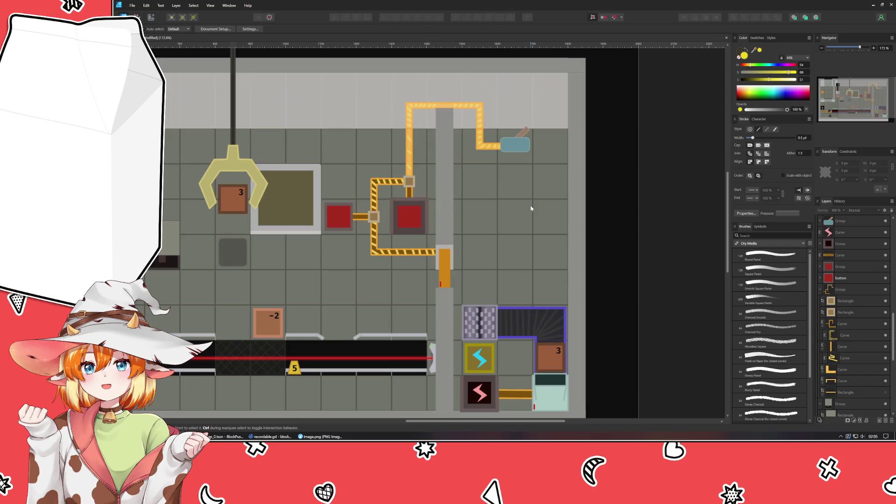
pyautogui.keyDown('ctrl'); pyautogui.scroll(-3, 531, 208); pyautogui.keyUp('ctrl')
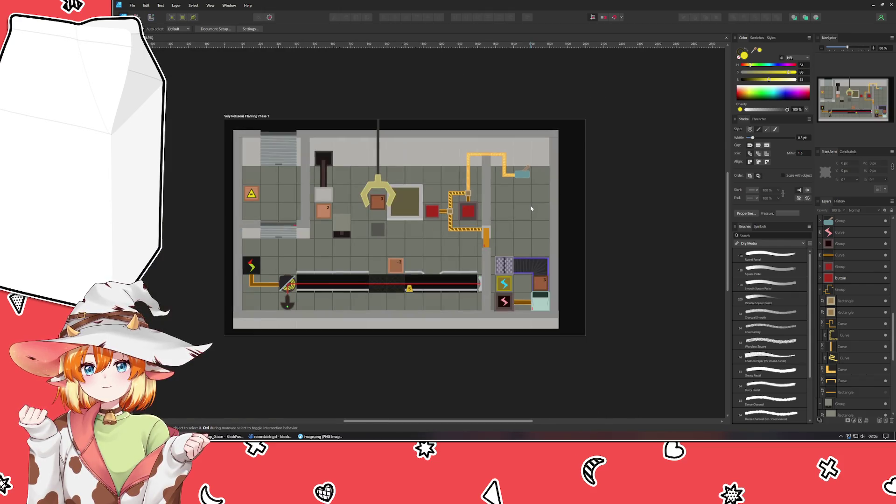